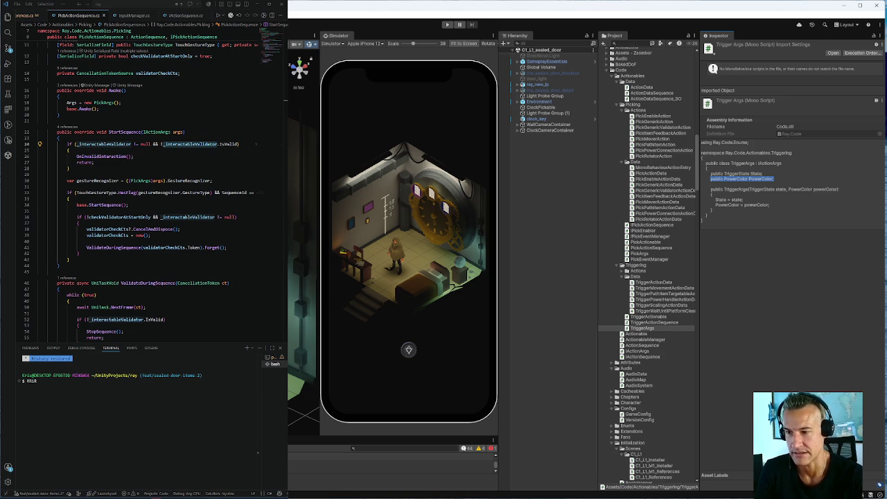
Scroll up to Addressables/Chapters/ChapterOne/Scenes and select the C1_L1_sealed_door scene asset.
key("alt+Tab")
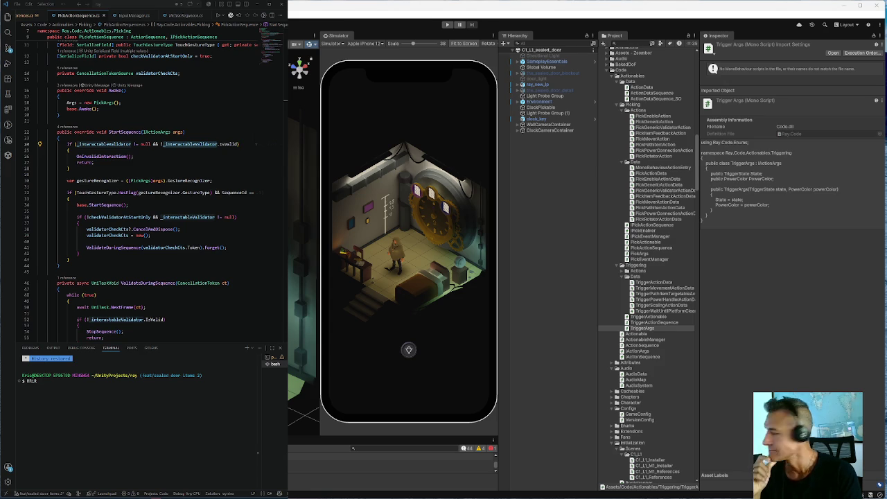
mouse_move(120, 235)
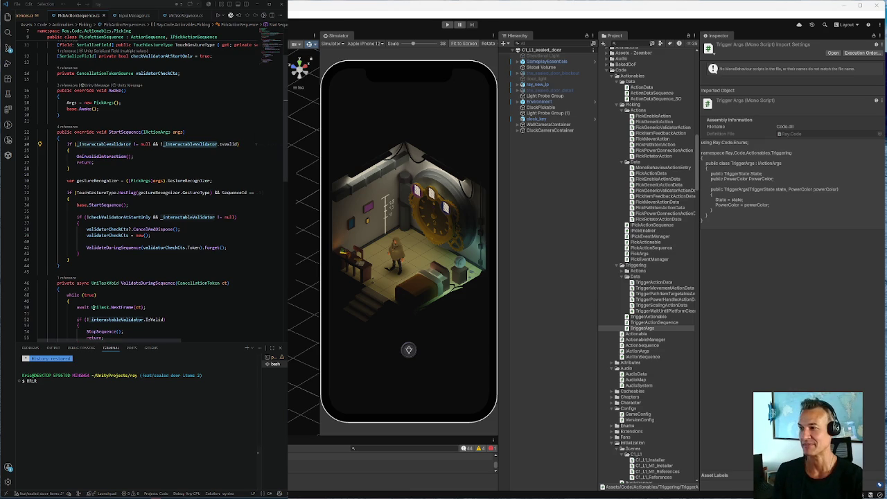
scroll(95, 301, "down", 8)
scroll(94, 301, "up", 5)
scroll(94, 301, "up", 5)
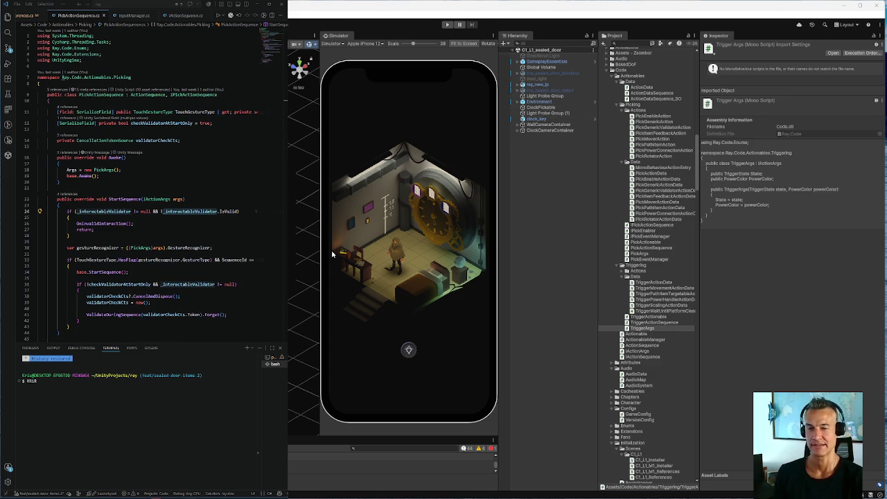
mouse_move(414, 494)
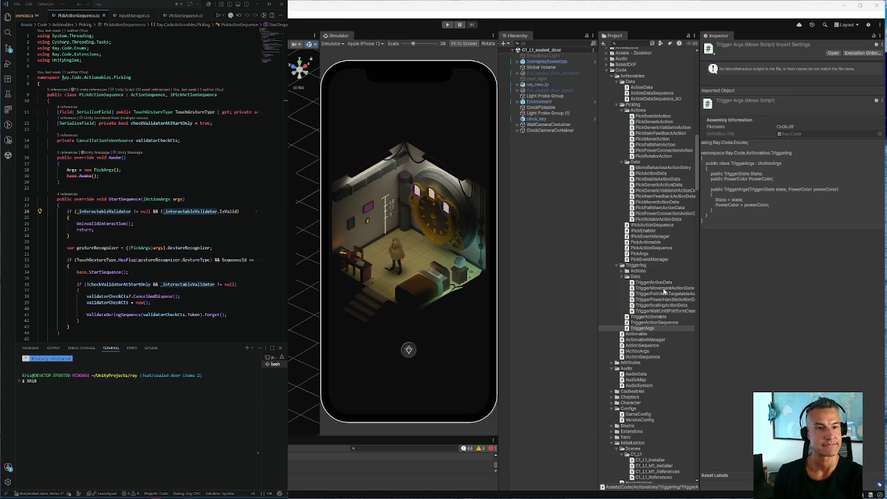
scroll(624, 249, "up", 10)
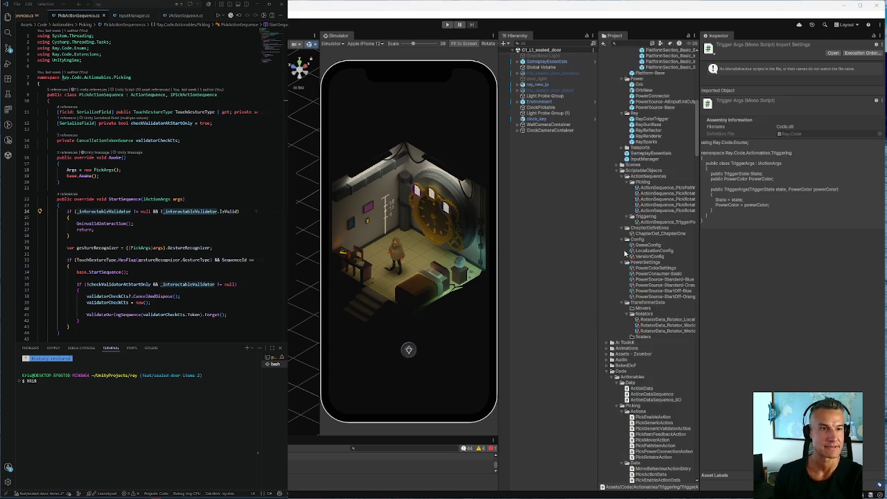
scroll(624, 253, "up", 10)
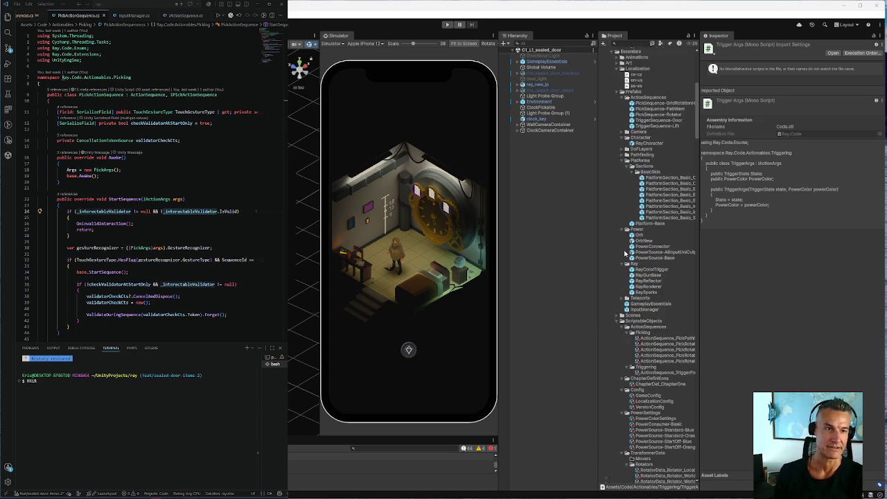
scroll(624, 253, "up", 2)
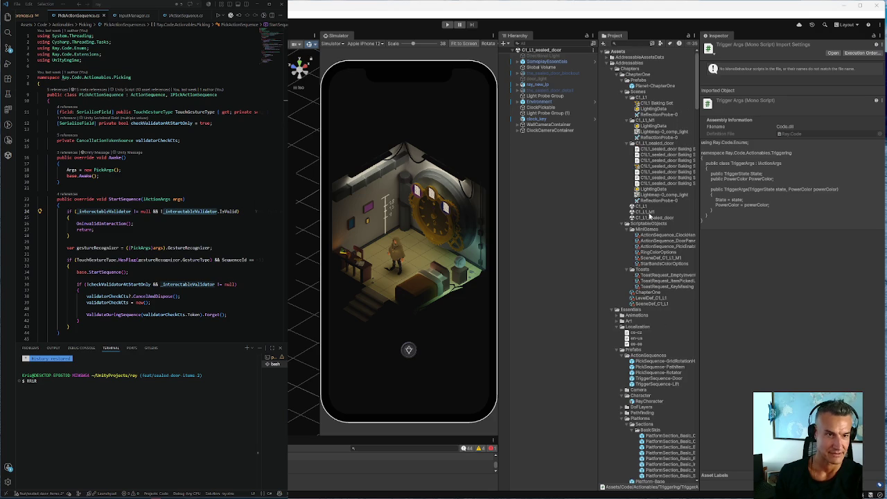
left_click(652, 212)
left_click(651, 217)
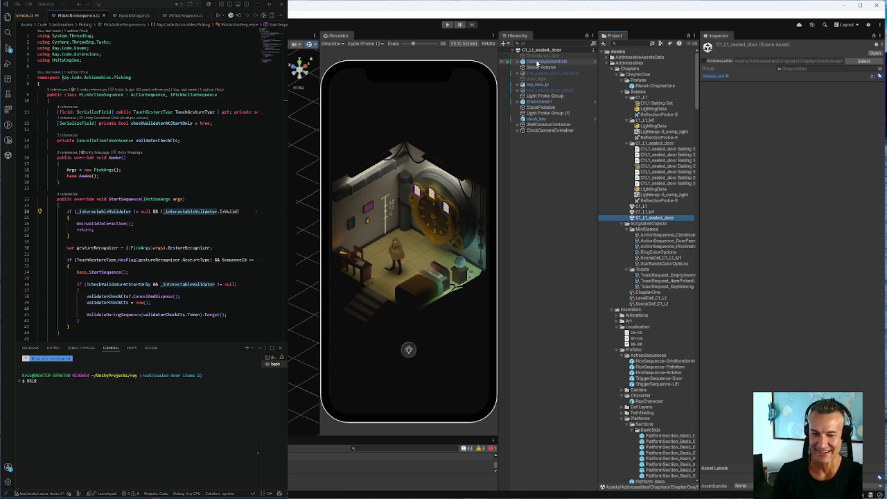
Open the C1_L1_M1 clock puzzle scene and select its GameplayEssentials object.
left_click(650, 211)
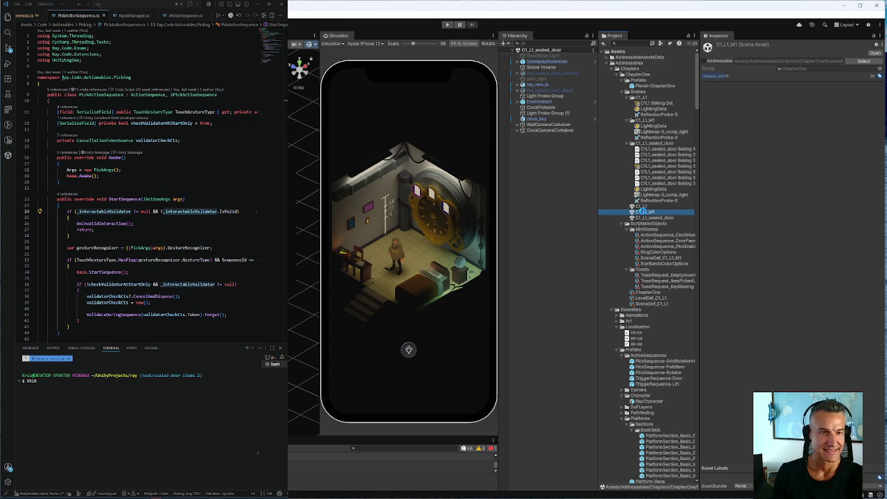
double_click(643, 212)
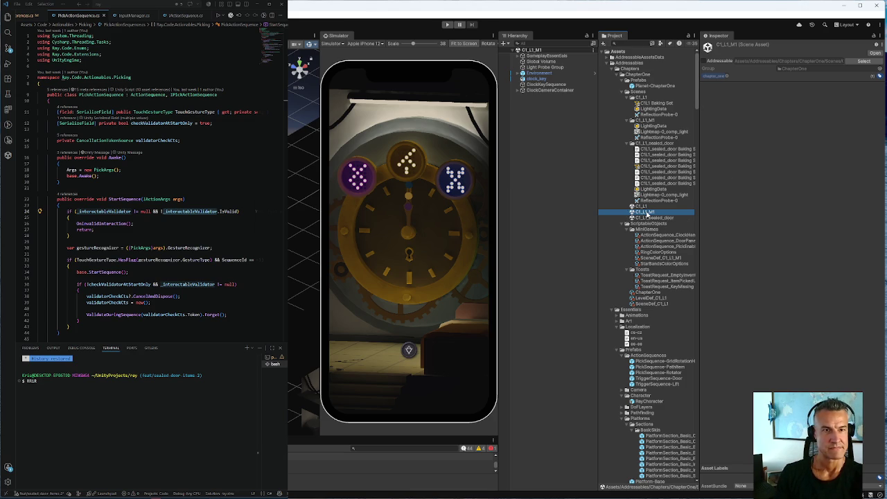
left_click(539, 57)
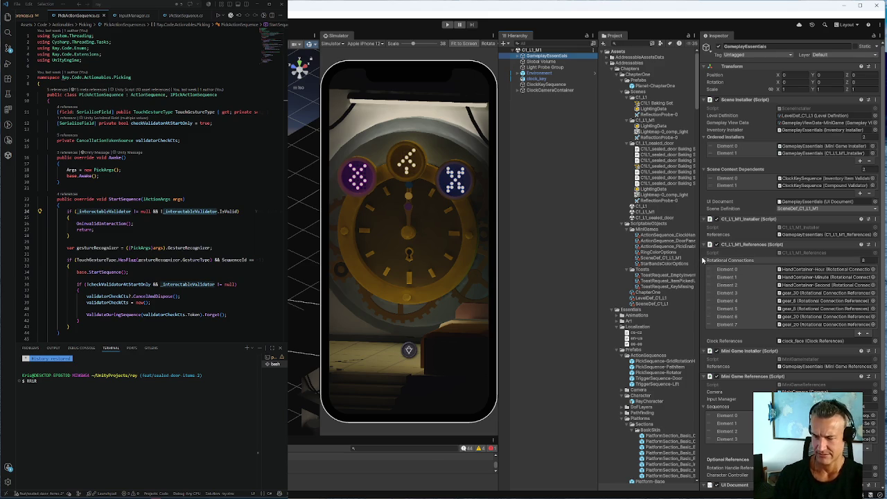
key("super+shift+s")
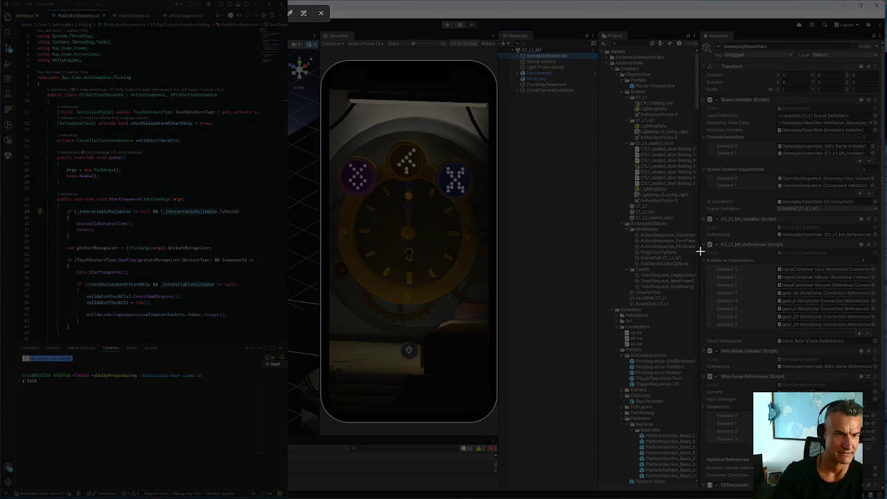
mouse_move(699, 240)
left_mouse_down()
mouse_move(725, 356)
mouse_move(822, 361)
mouse_move(884, 351)
left_mouse_up()
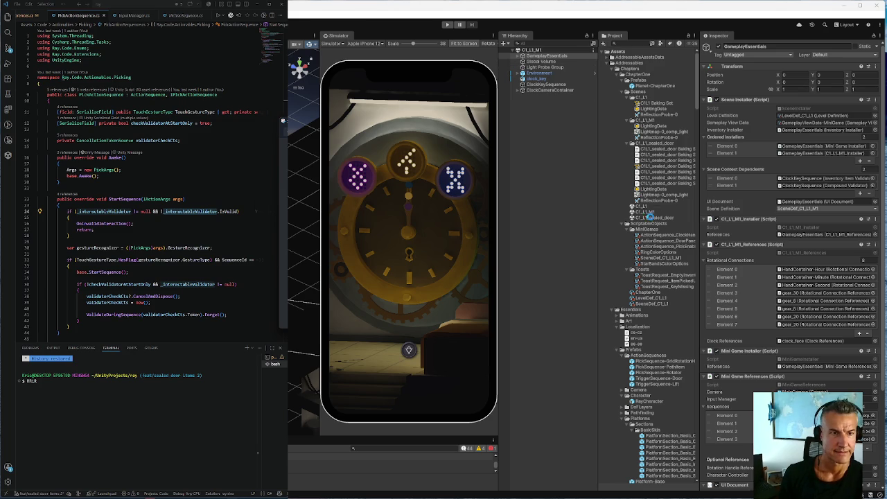
Reopen C1_L1_sealed_door, then select and expand its GameplayEssentials object.
double_click(651, 217)
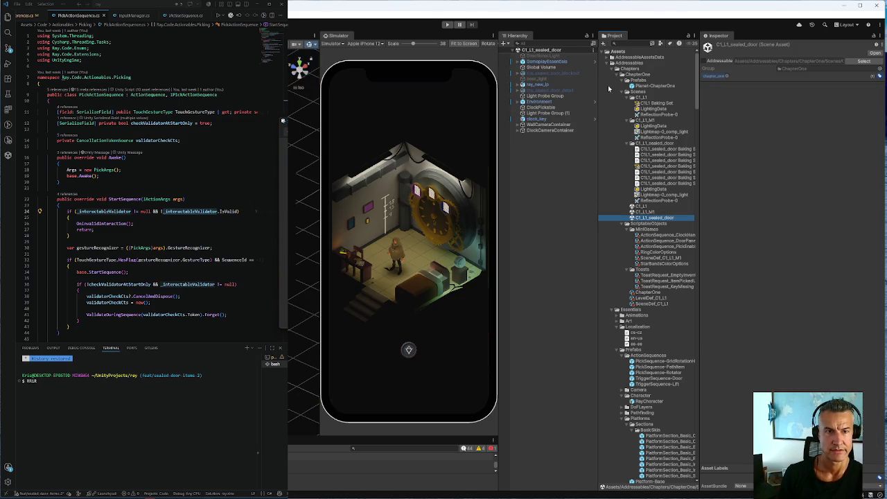
left_click(551, 62)
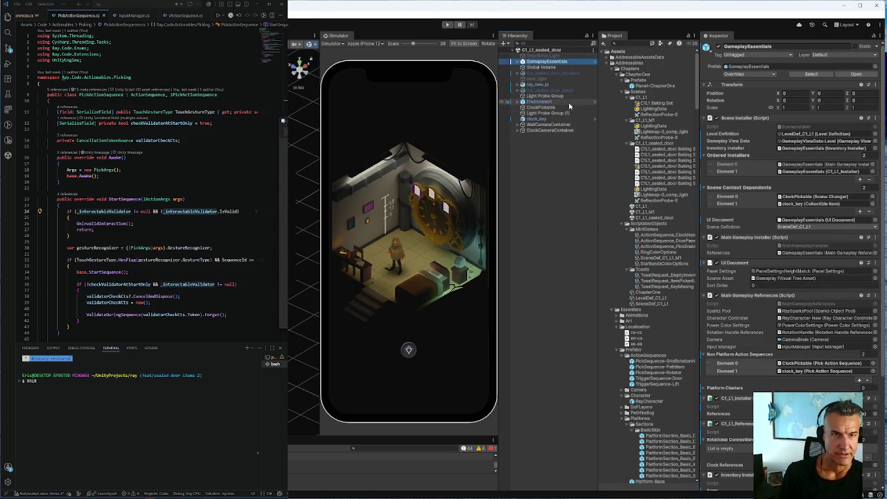
left_click(517, 62)
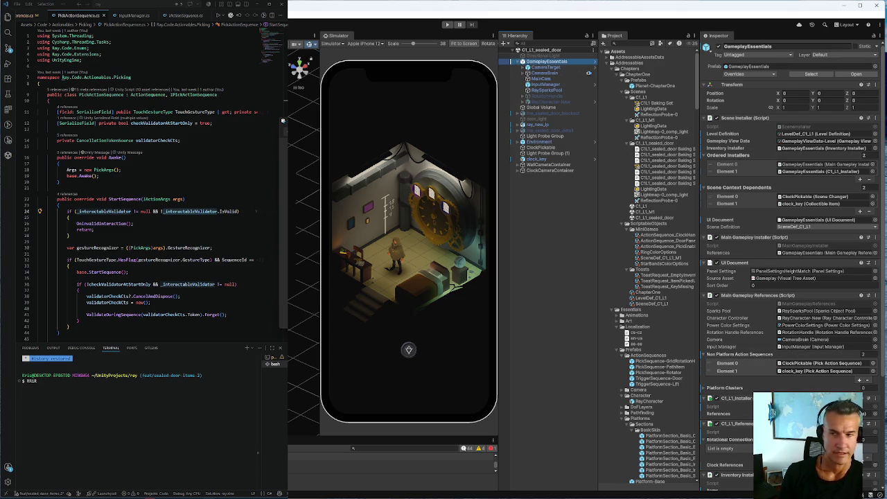
Set the C1_L1_References Rotational Connections list size to 8.
left_click(866, 438)
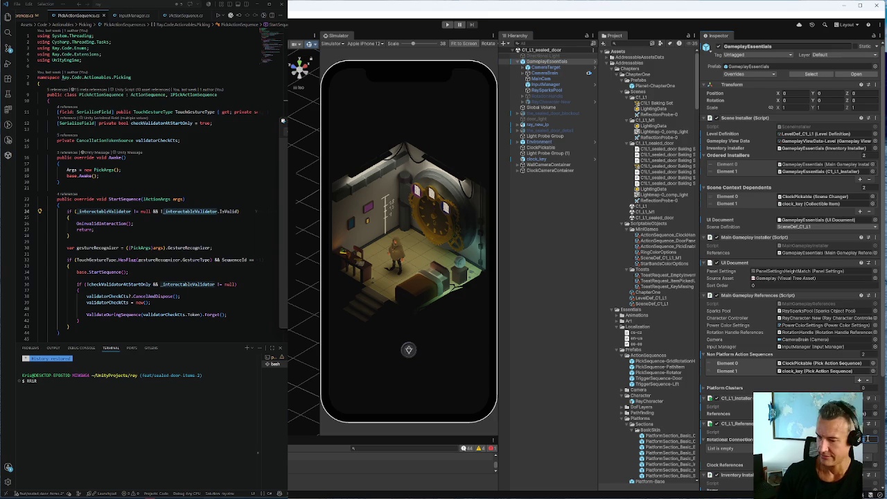
type("8")
key("Return")
scroll(866, 439, "down", 3)
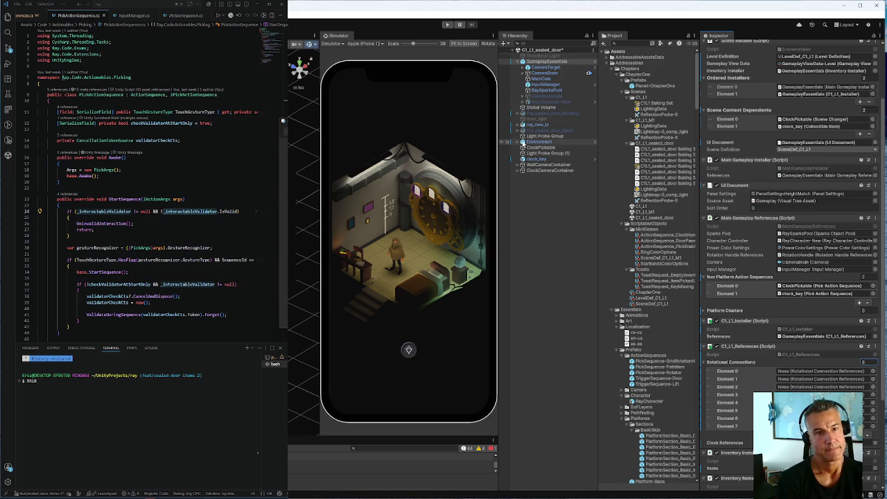
left_click(522, 142)
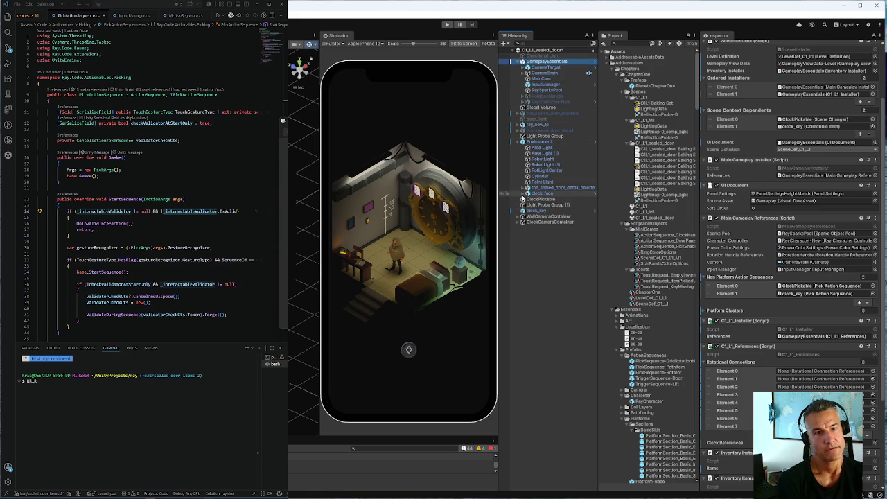
left_click(523, 194)
left_click(551, 201)
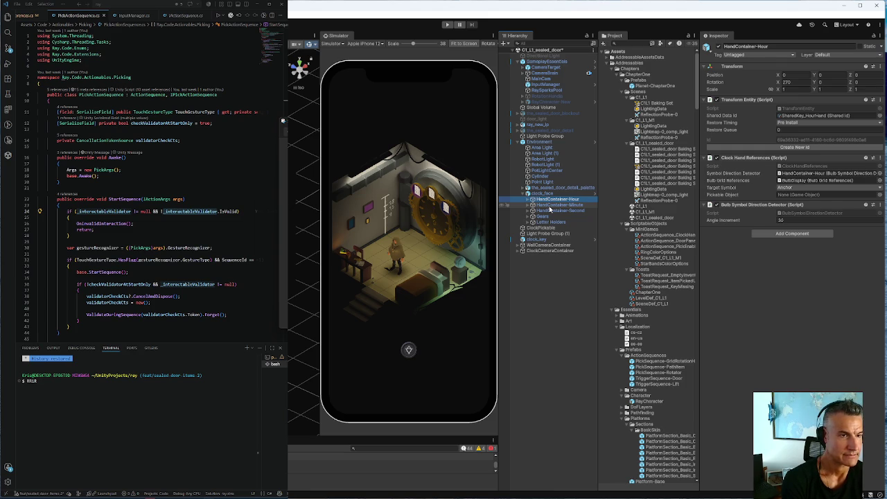
left_click(550, 206)
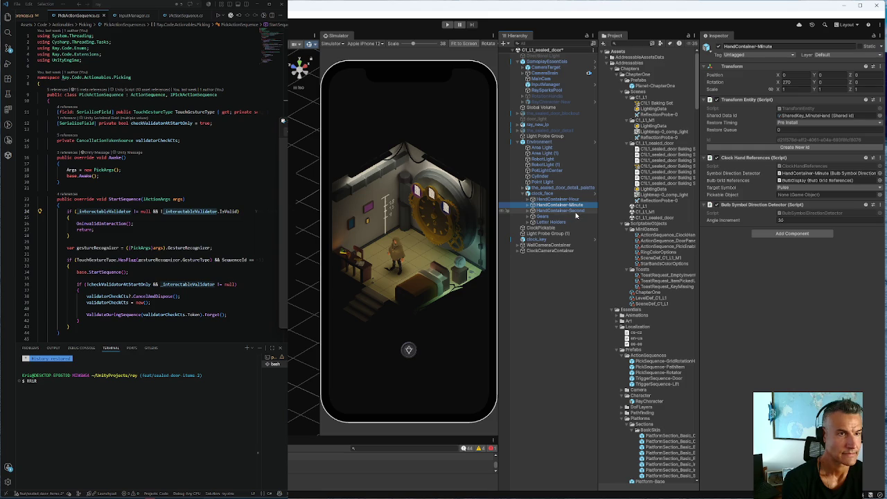
left_click(557, 211)
left_click(528, 211)
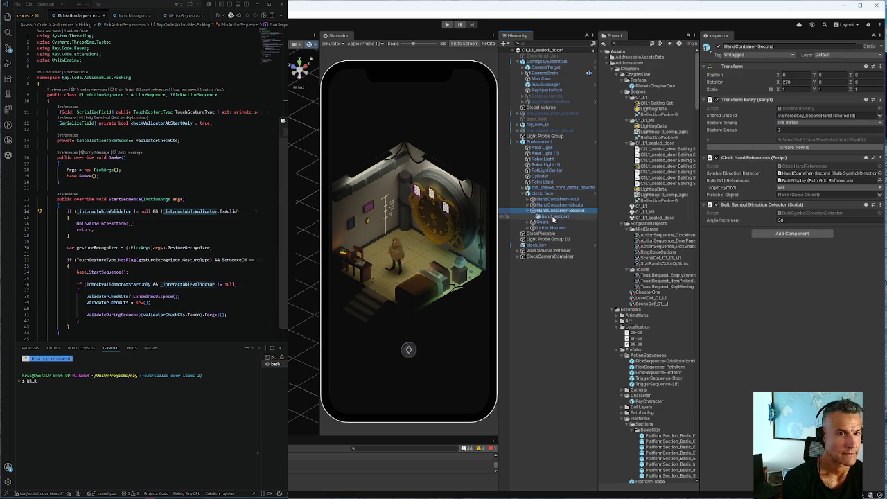
left_click(552, 217)
left_click(554, 210)
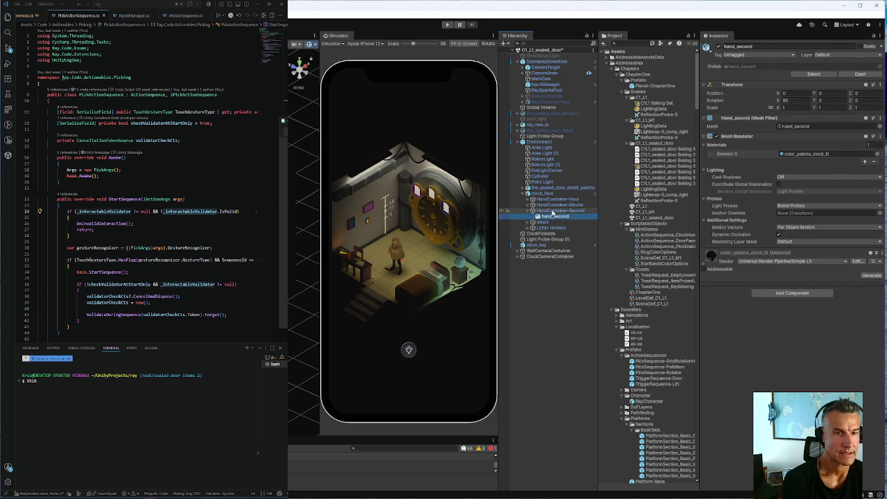
left_click(548, 205)
left_click(554, 199)
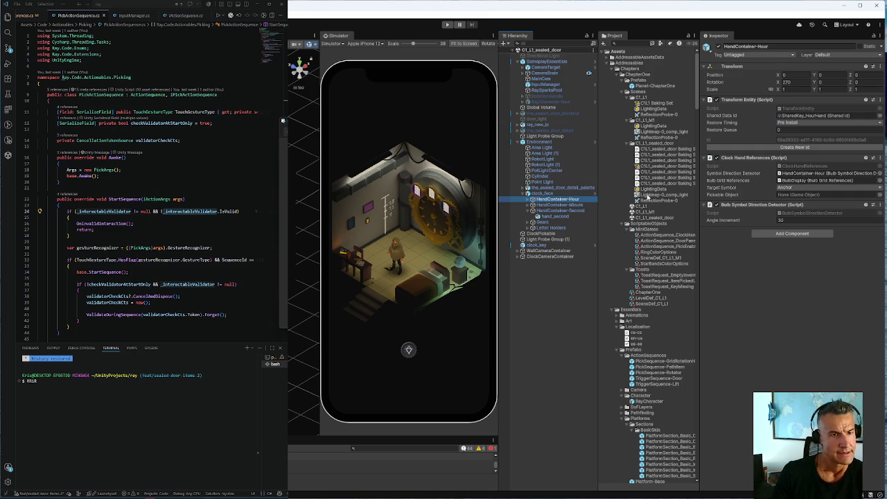
double_click(650, 219)
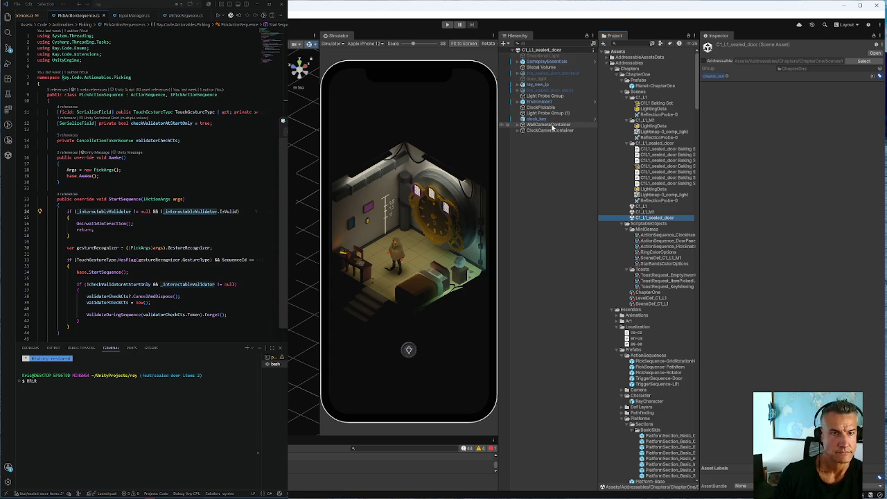
Inspect GameplayEssentials and clock_key, then expand Environment and clock_face.
left_click(547, 62)
left_click(549, 120)
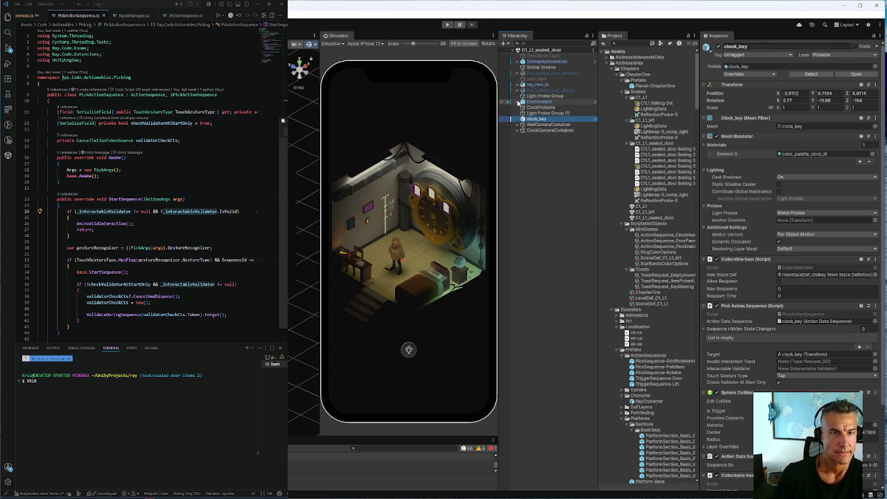
left_click(522, 102)
left_click(527, 153)
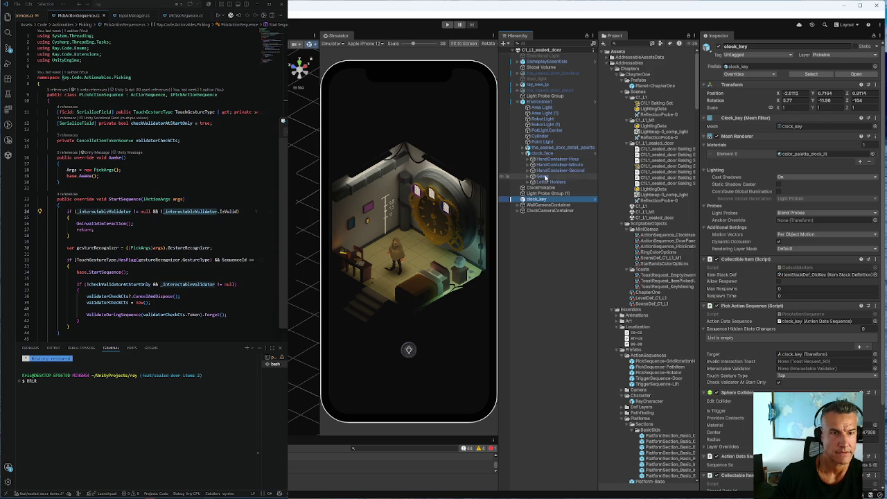
Compare HandContainer-Hour with its hand_hour child, then select the C1_L1_M1 scene asset.
left_click(554, 159)
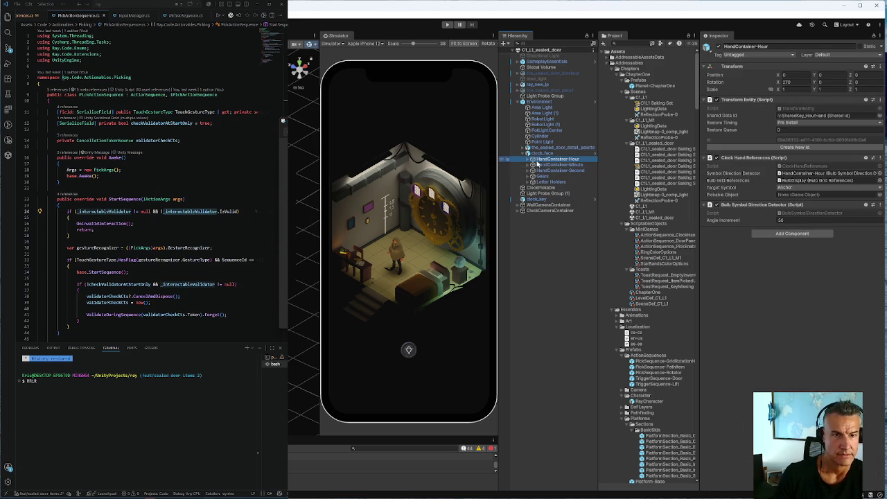
left_click(531, 159)
left_click(557, 165)
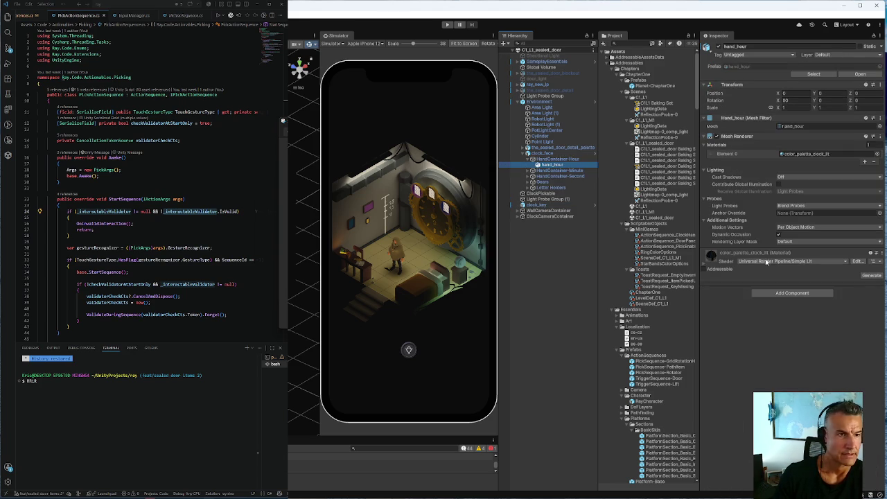
left_click(554, 159)
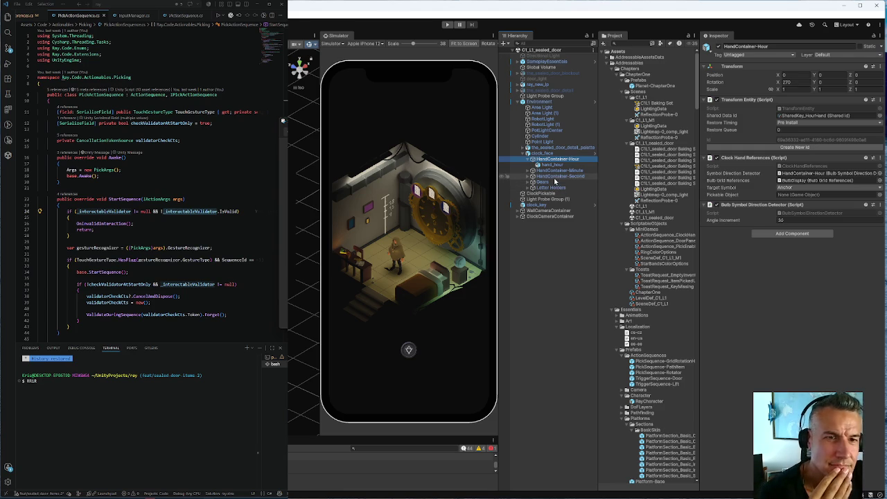
left_click(554, 165)
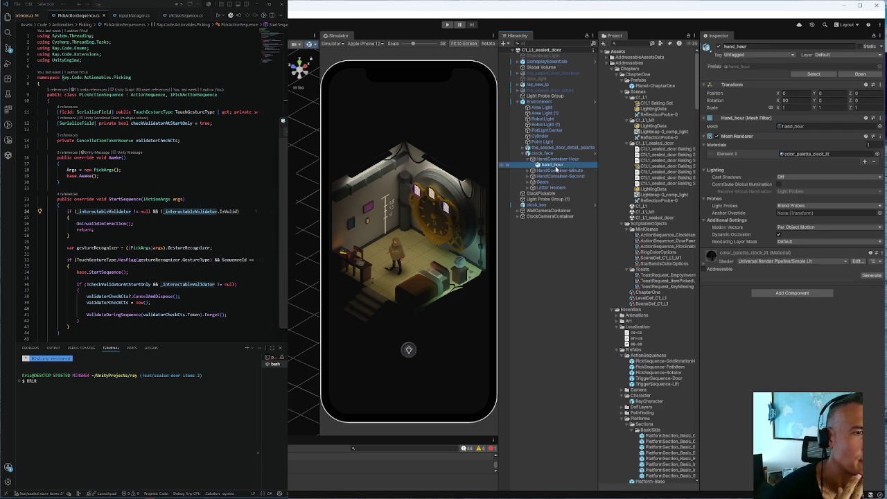
left_click(557, 160)
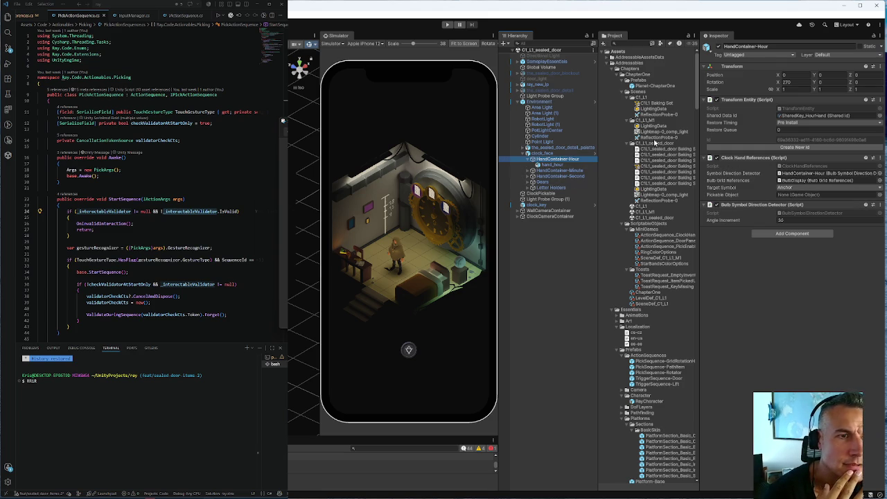
left_click(650, 212)
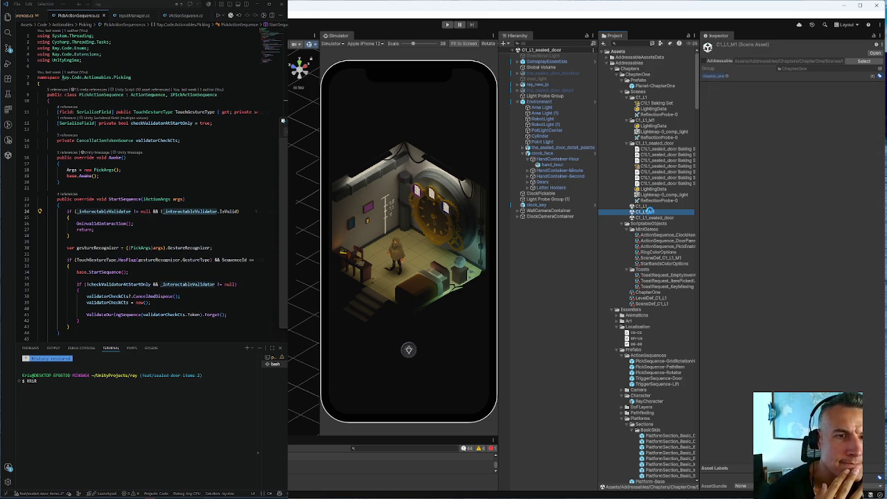
Open C1_L1_M1 and inspect ClockHandPickable-Hour under clock_face > HandContainer-Hour.
double_click(650, 212)
left_click(525, 125)
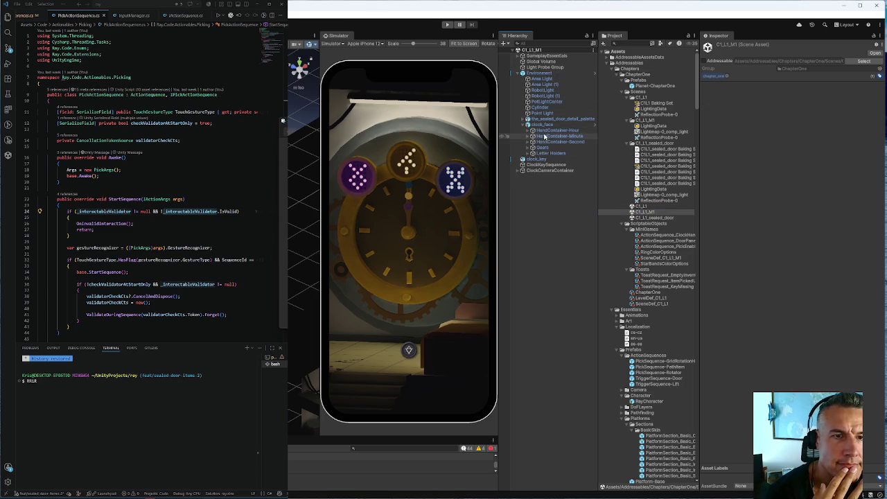
left_click(546, 132)
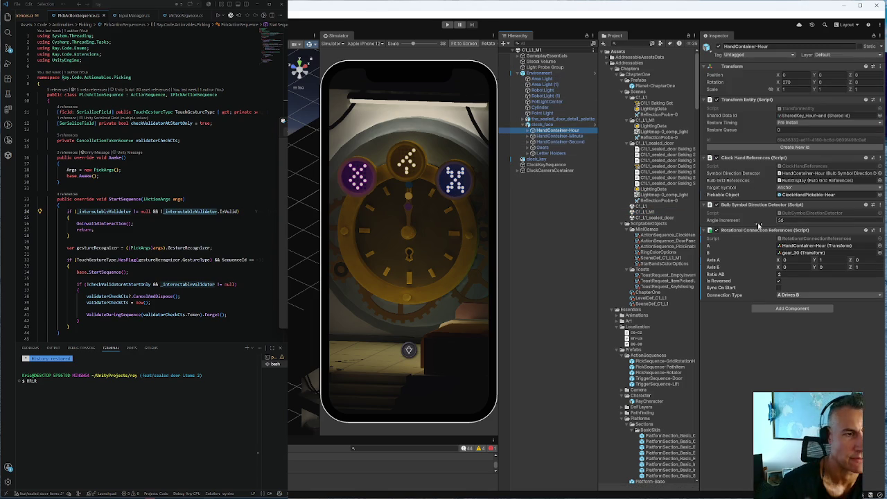
key("Right")
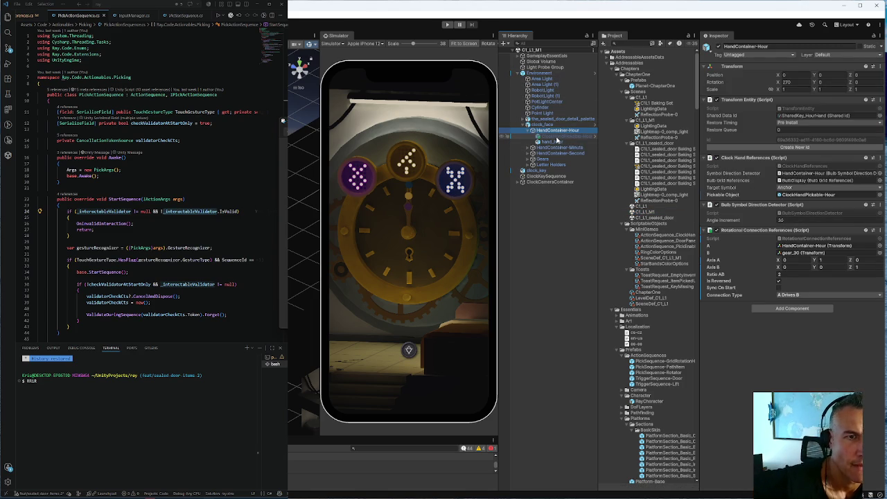
left_click(556, 137)
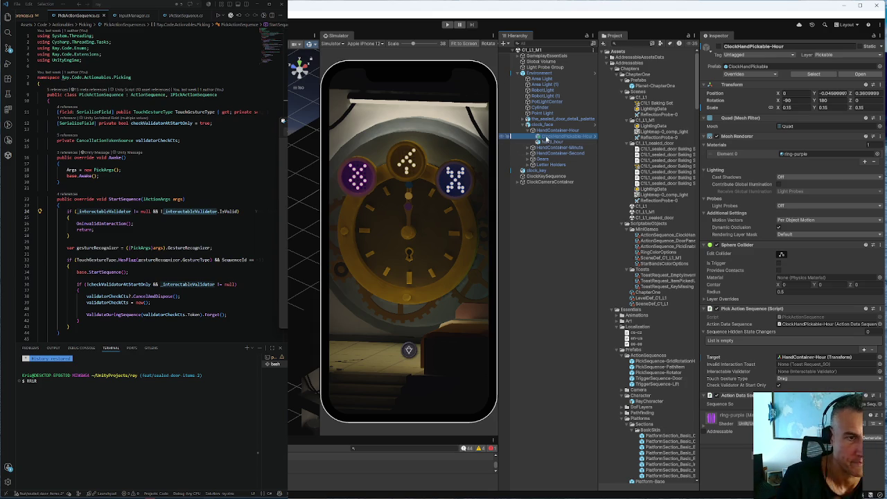
scroll(673, 298, "down", 5)
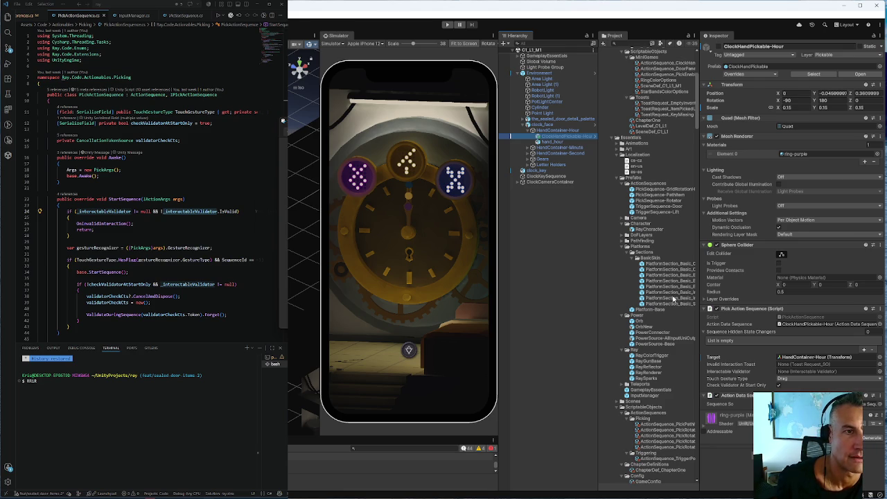
scroll(648, 224, "down", 15)
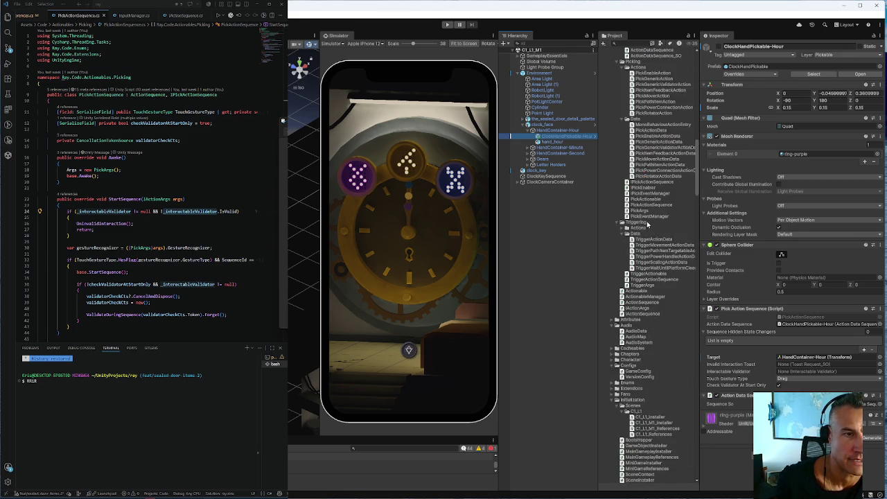
scroll(646, 224, "down", 15)
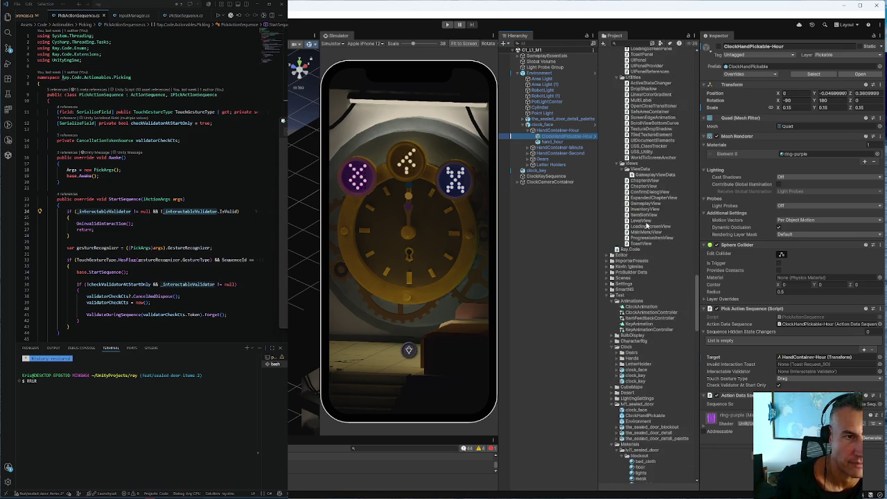
scroll(646, 223, "down", 10)
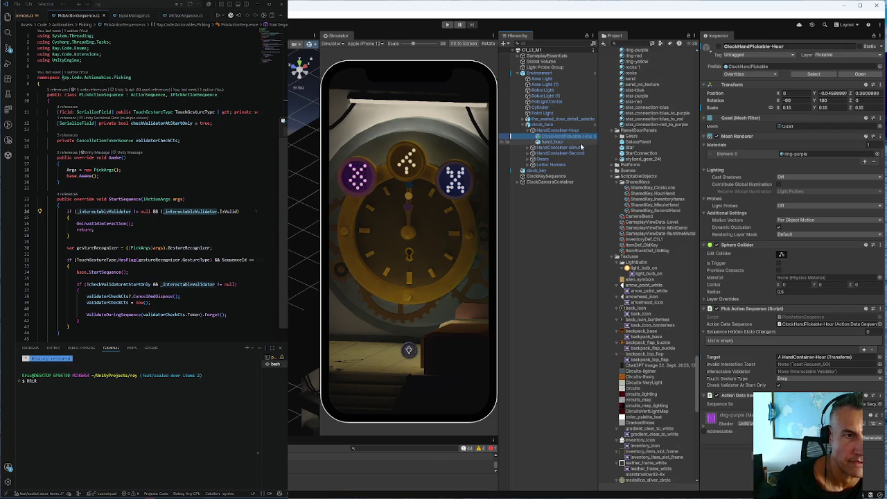
scroll(633, 146, "up", 18)
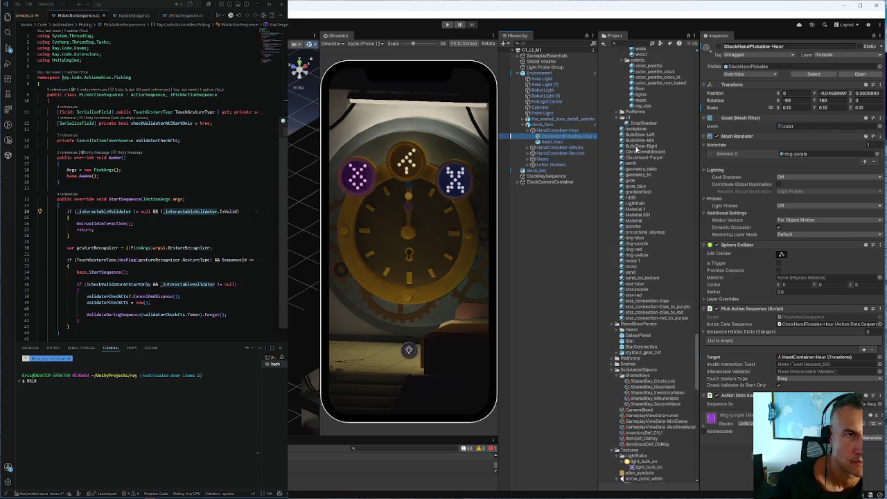
Drag the Hour, Minute and Second ClockHandPickables into lvl1_sealed_door as Original Prefabs.
scroll(617, 128, "up", 5)
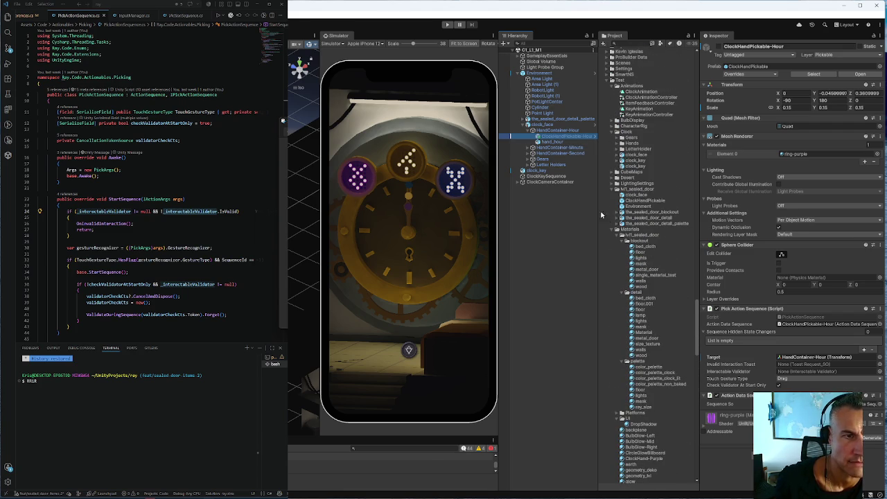
mouse_move(554, 136)
left_mouse_down()
mouse_move(638, 219)
mouse_move(638, 229)
mouse_move(619, 229)
left_mouse_up()
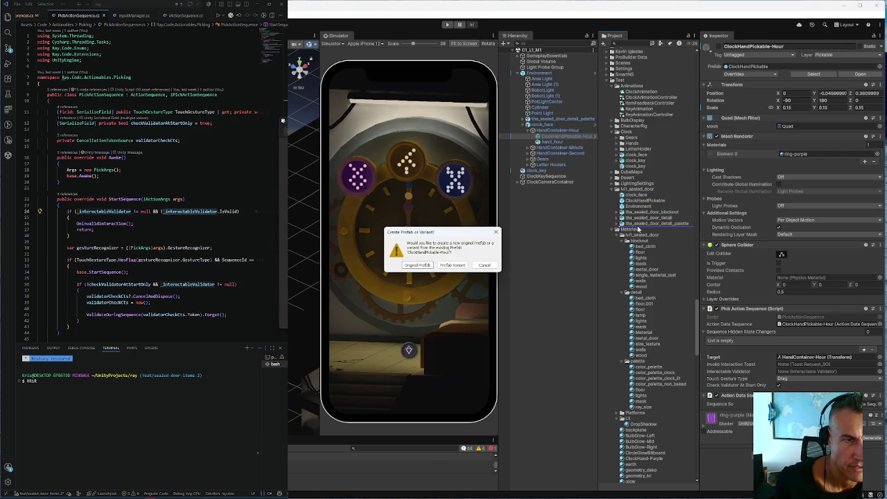
left_click(417, 266)
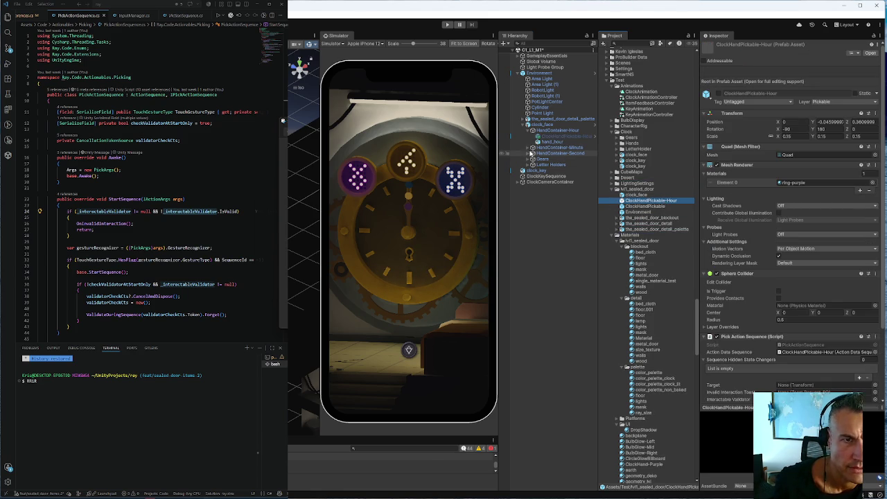
left_click(528, 147)
mouse_move(551, 155)
left_mouse_down()
mouse_move(623, 200)
mouse_move(631, 235)
left_mouse_up()
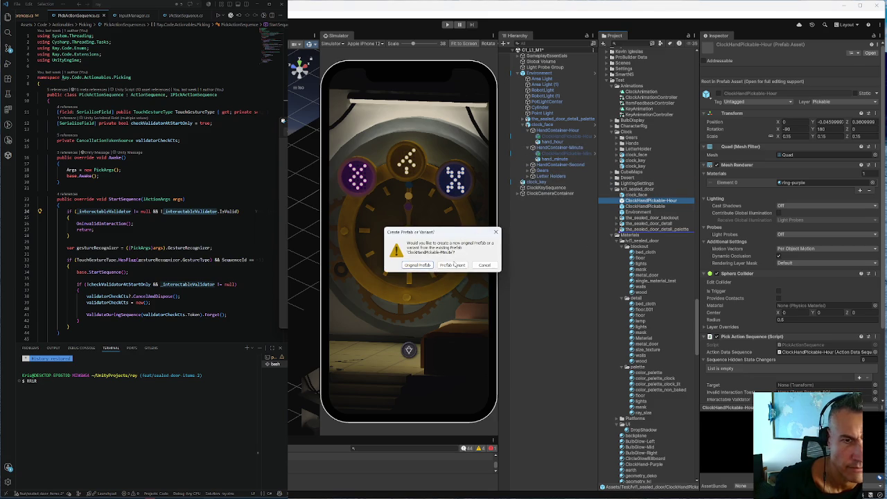
left_click(418, 265)
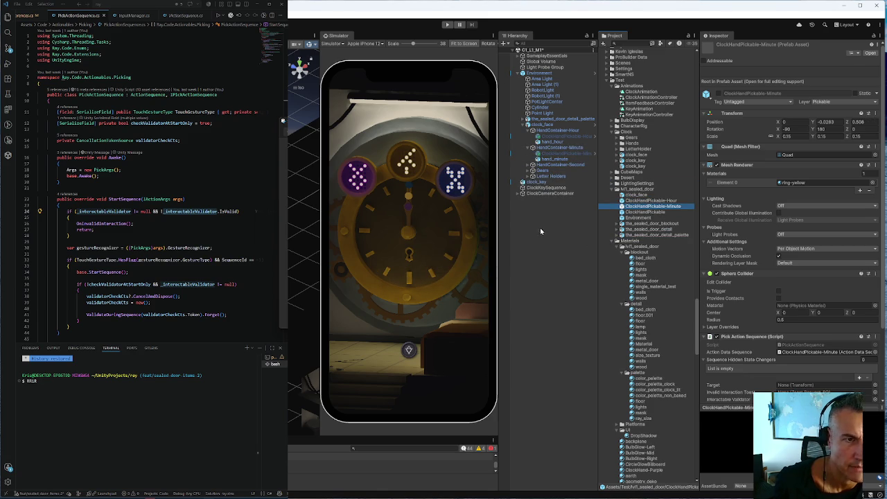
left_click(532, 164)
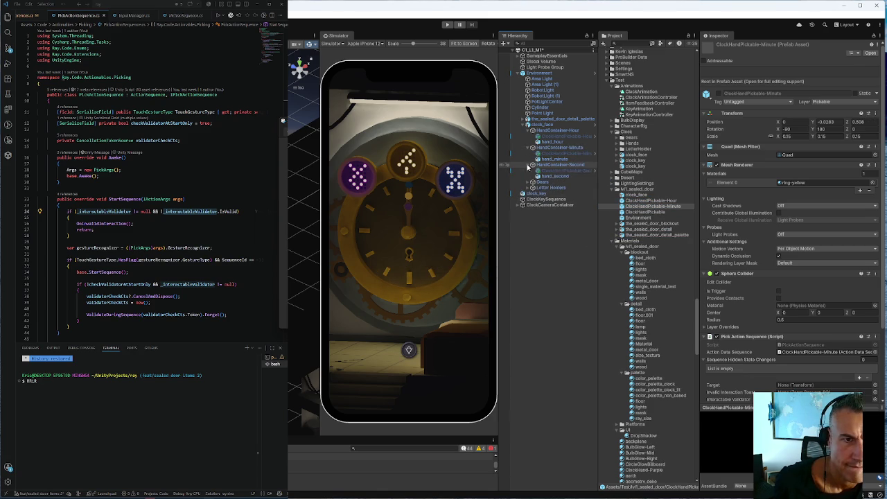
mouse_move(554, 172)
left_mouse_down()
mouse_move(645, 206)
mouse_move(648, 242)
left_mouse_up()
left_click(417, 265)
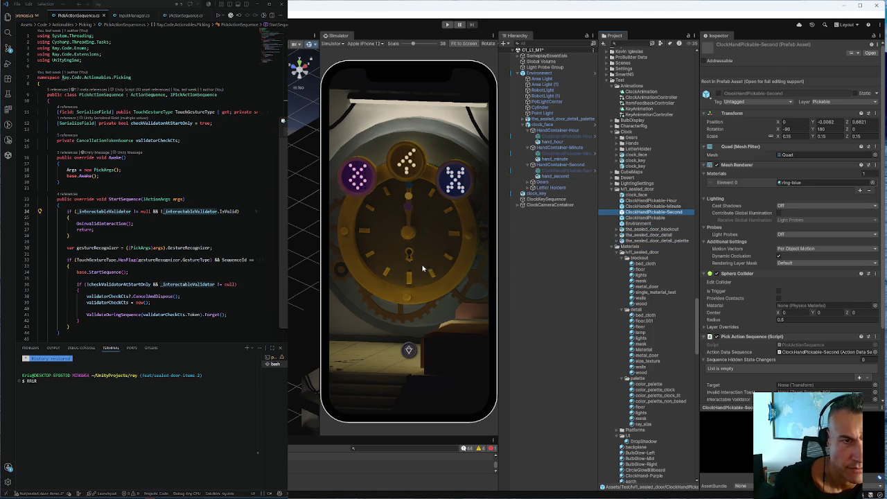
left_click(545, 165)
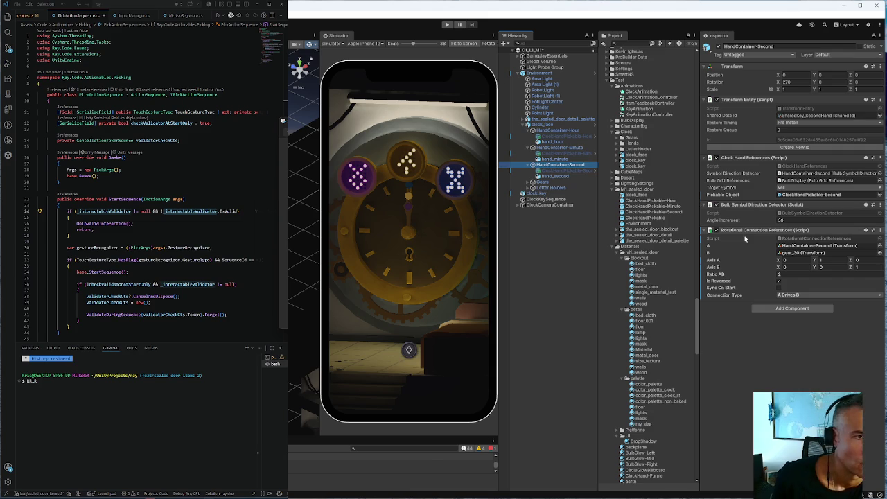
left_click(797, 253)
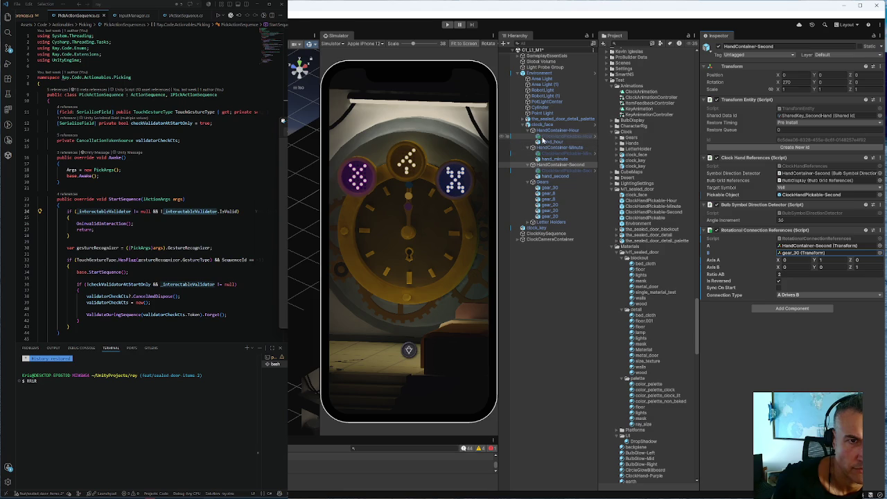
left_click(543, 131)
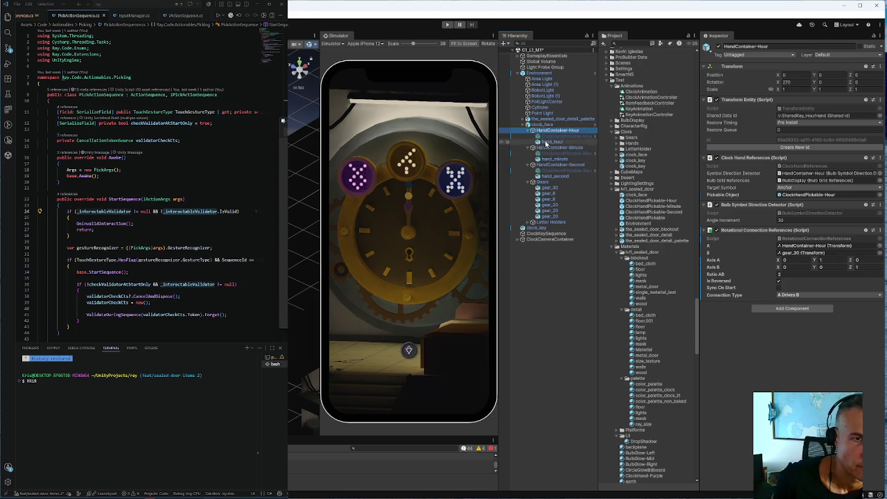
left_click(554, 147)
left_click(551, 167)
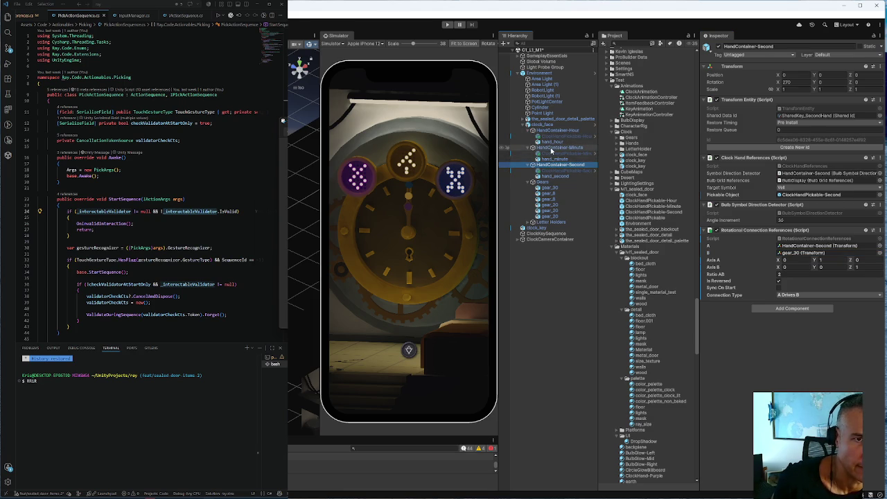
left_click(554, 148)
left_click(551, 131)
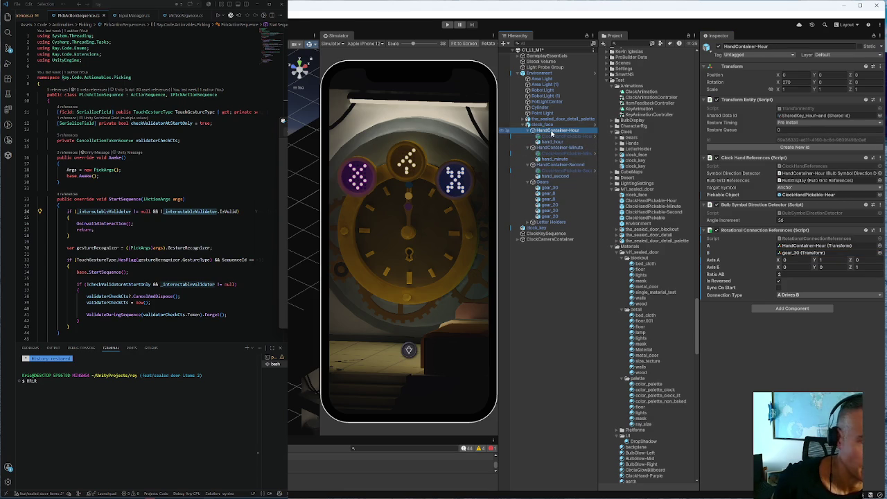
left_click(546, 148)
left_click(547, 165)
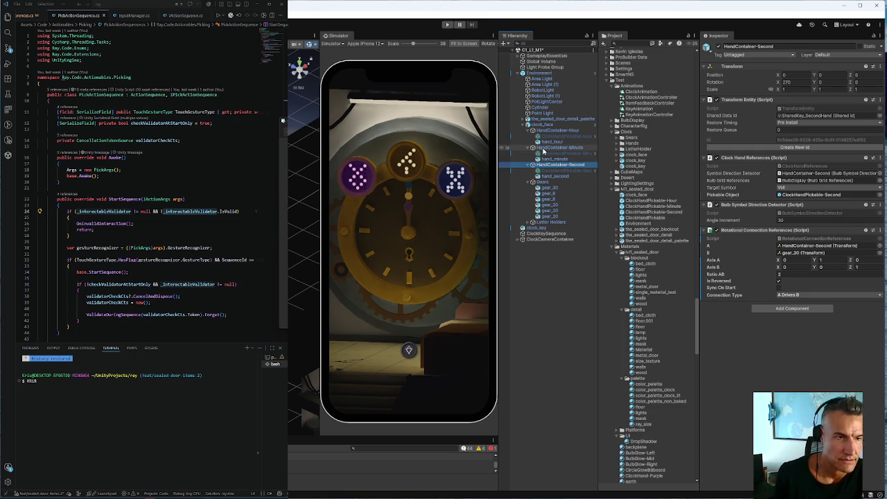
left_click(554, 130)
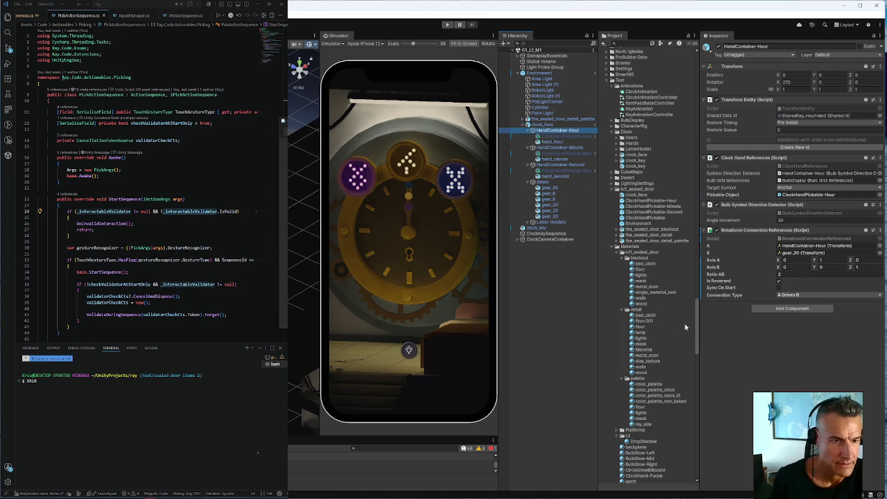
left_click_drag(697, 316, 704, 56)
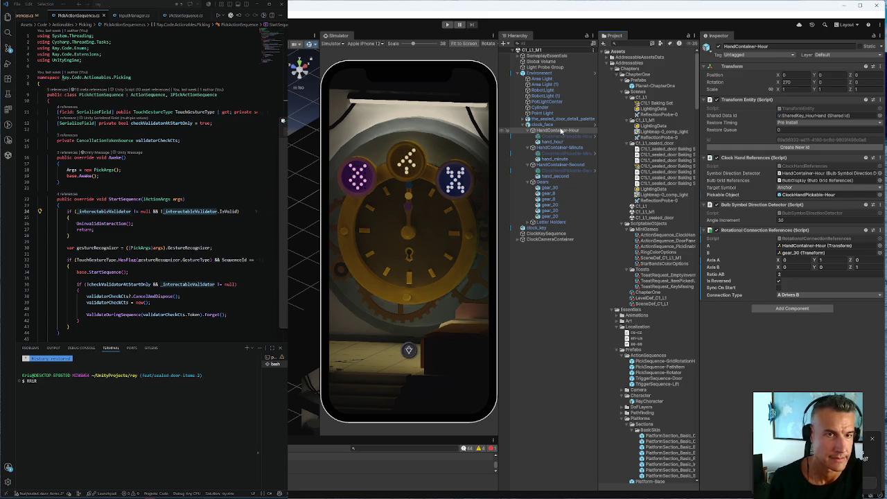
left_click(562, 130)
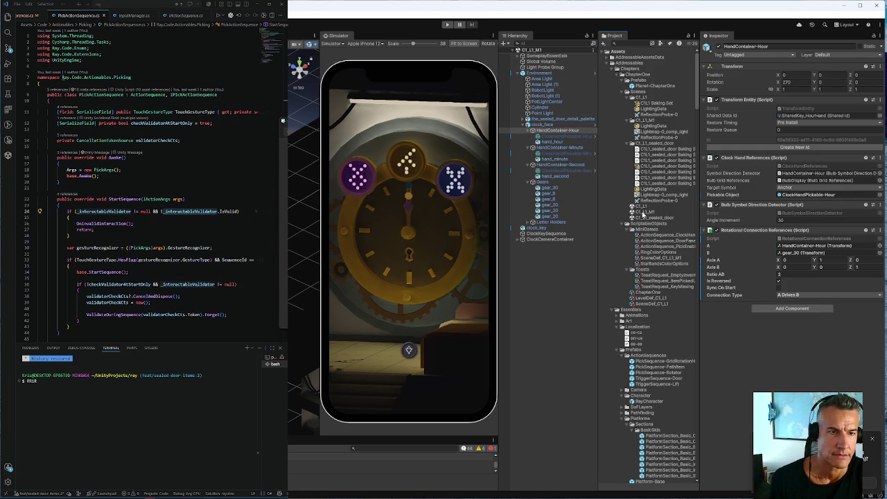
Reopen C1_L1_sealed_door and expand Environment down to HandContainer-Hour and hand_hour.
double_click(651, 217)
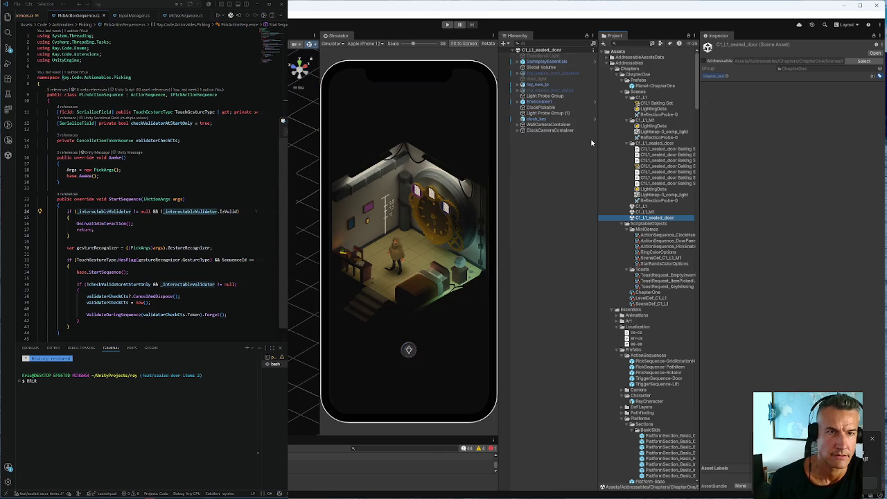
left_click(522, 102)
left_click(528, 148)
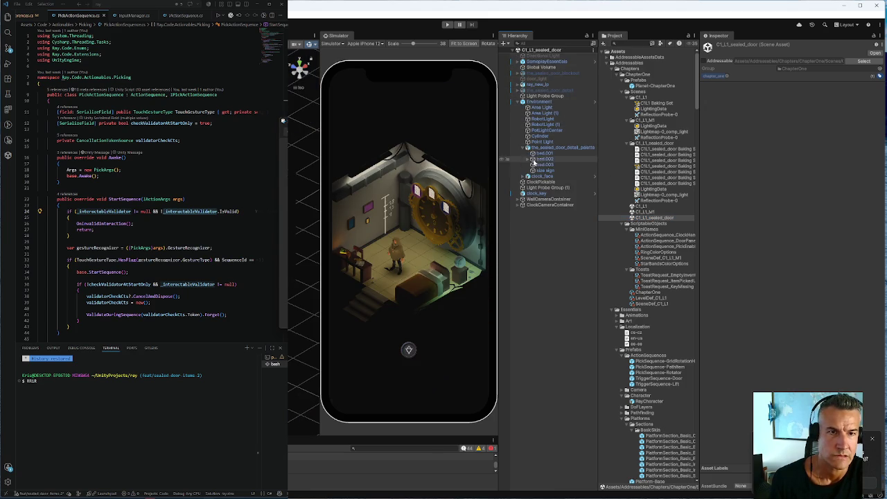
left_click(527, 176)
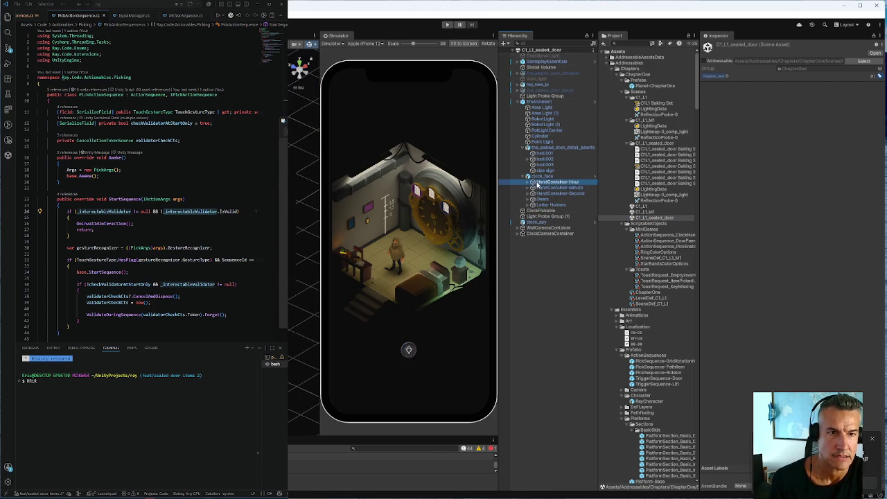
left_click(554, 181)
left_click(528, 182)
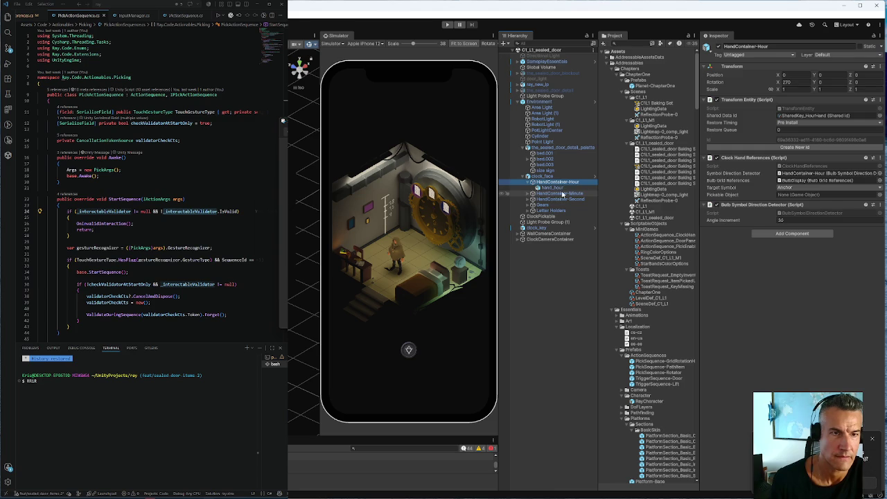
Find the ClockHandPickable prefabs and place the Hour one under HandContainer-Hour.
scroll(662, 274, "down", 2)
scroll(662, 274, "down", 2)
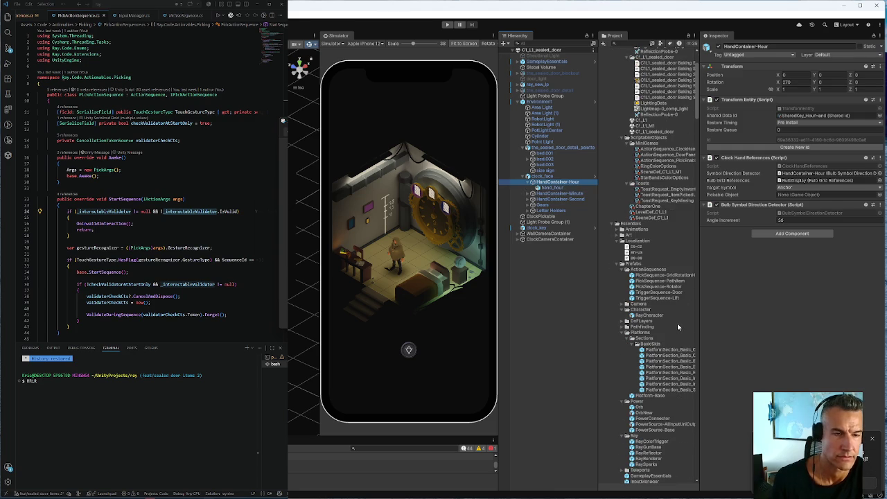
scroll(665, 339, "down", 5)
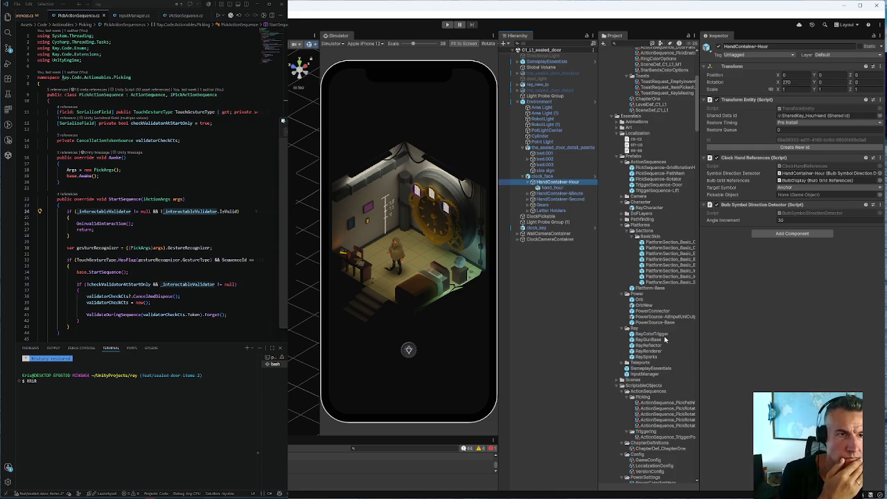
scroll(665, 340, "down", 5)
mouse_move(695, 166)
left_mouse_down()
mouse_move(700, 409)
mouse_move(704, 388)
mouse_move(712, 391)
mouse_move(712, 349)
left_mouse_up()
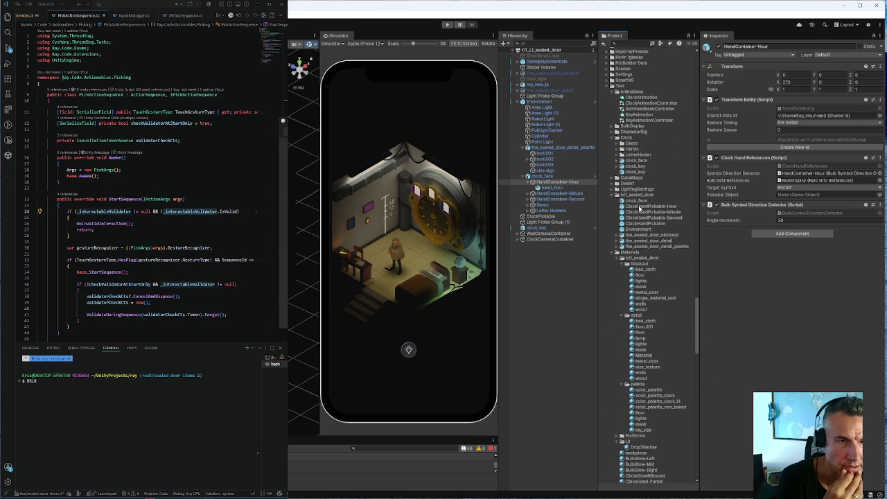
left_click_drag(638, 207, 558, 182)
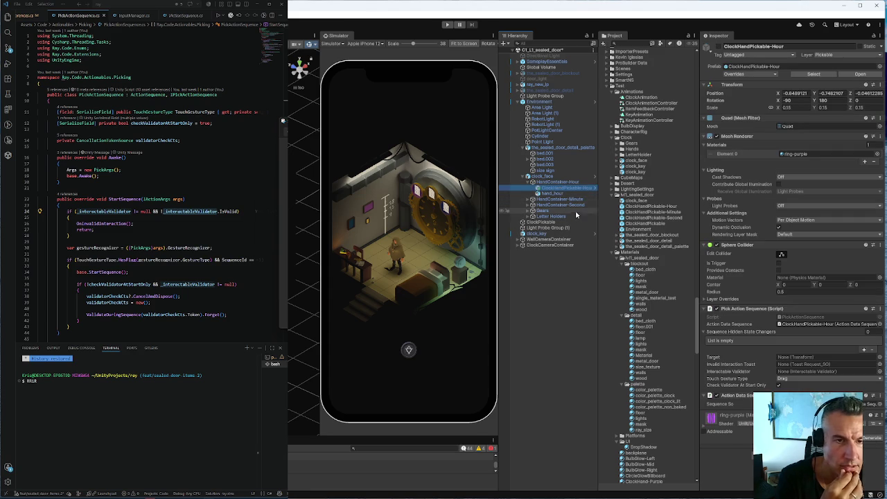
Place the Minute and Second pickable prefabs under HandContainer-Minute and HandContainer-Second.
left_click(531, 200)
left_click_drag(655, 215, 580, 204)
left_click(530, 216)
left_click_drag(661, 218, 564, 222)
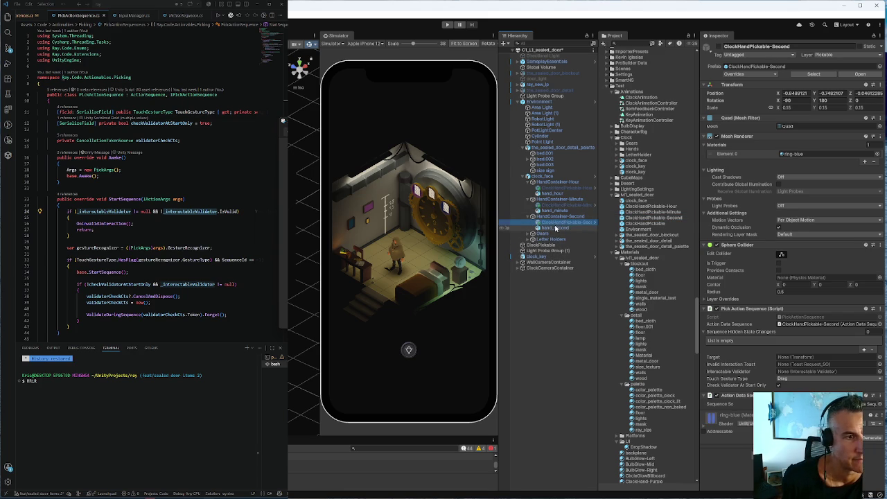
Tick Check Validator At Start Only, then link ClockHandPickable-Hour as HandContainer-Hour's Pickable Object.
left_click(778, 385)
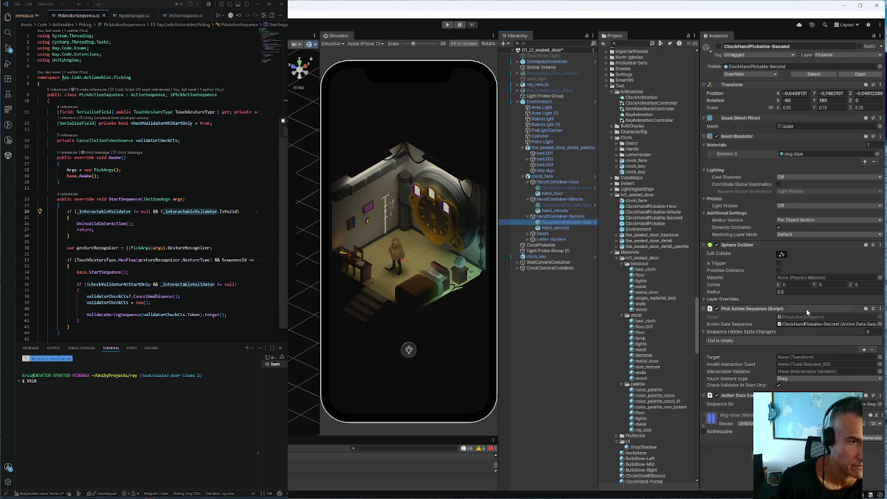
left_click(557, 188)
left_click_drag(556, 190, 797, 199)
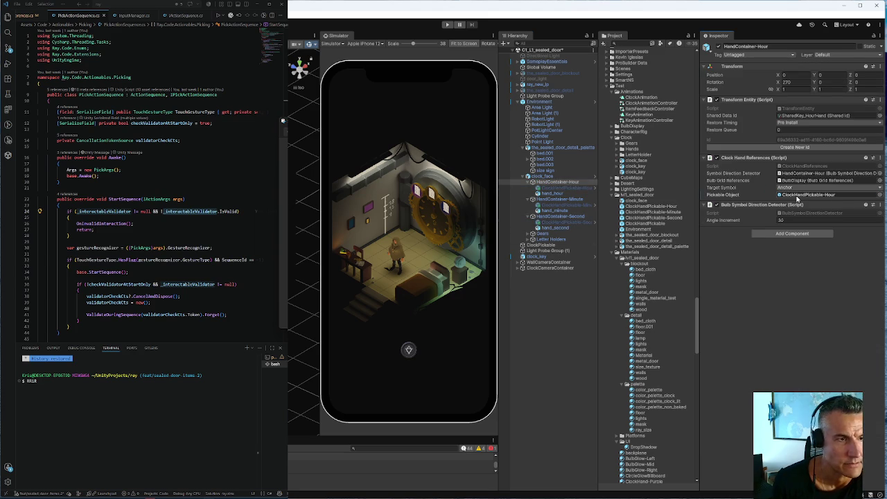
Link ClockHandPickable-Minute and -Second into their containers' Pickable Object fields.
left_click(552, 200)
left_click_drag(556, 205, 788, 199)
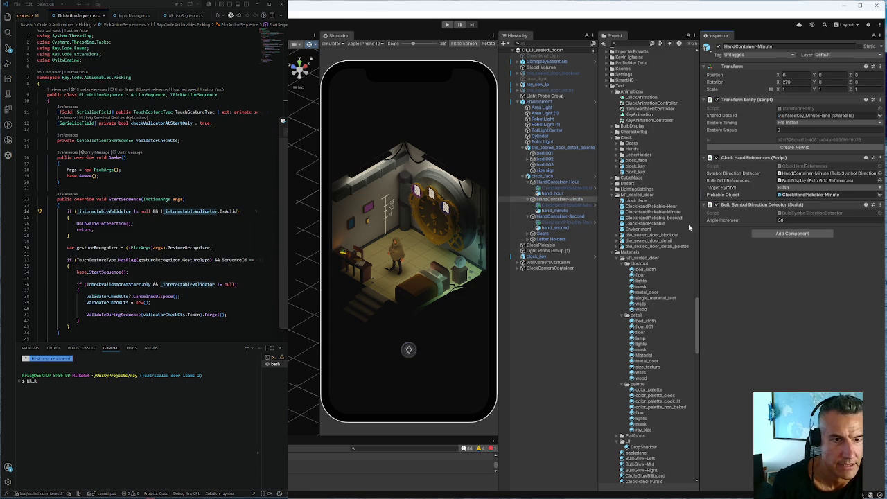
left_click(561, 217)
mouse_move(576, 223)
left_mouse_down()
mouse_move(780, 212)
mouse_move(804, 195)
left_mouse_up()
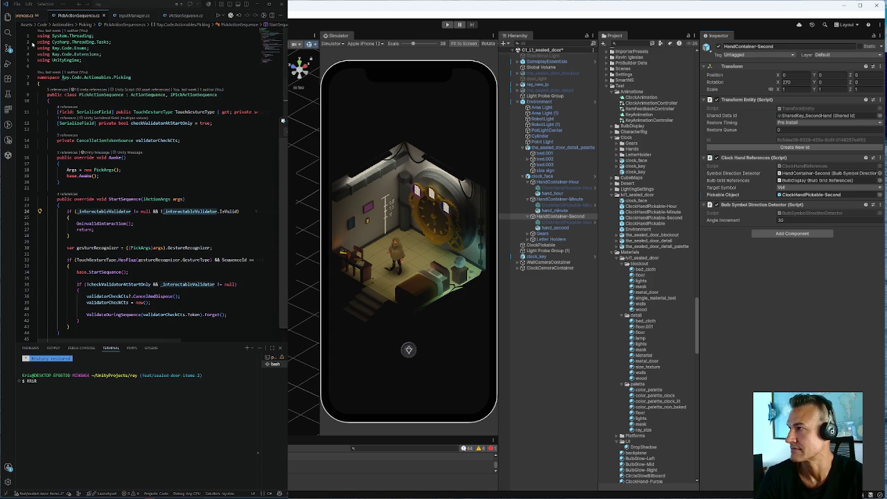
In the Explorer, collapse Scenes and open .github/copilot-instructions.md.
key("ctrl+b")
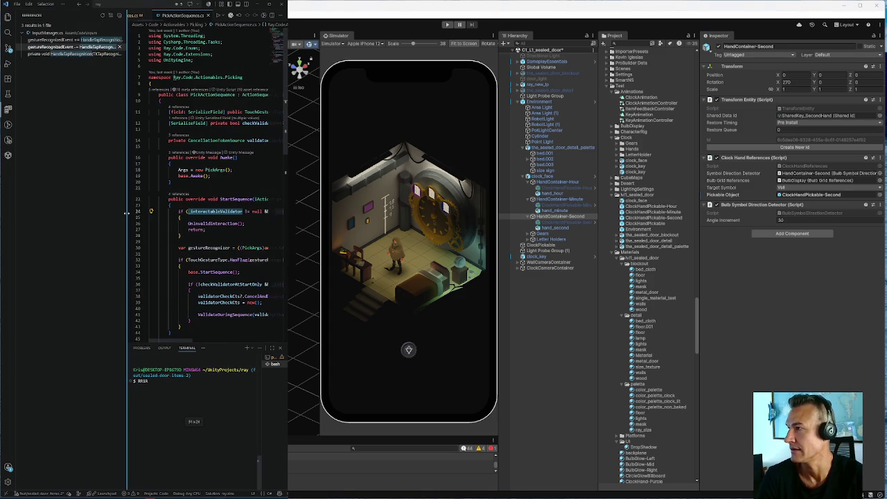
left_click(7, 16)
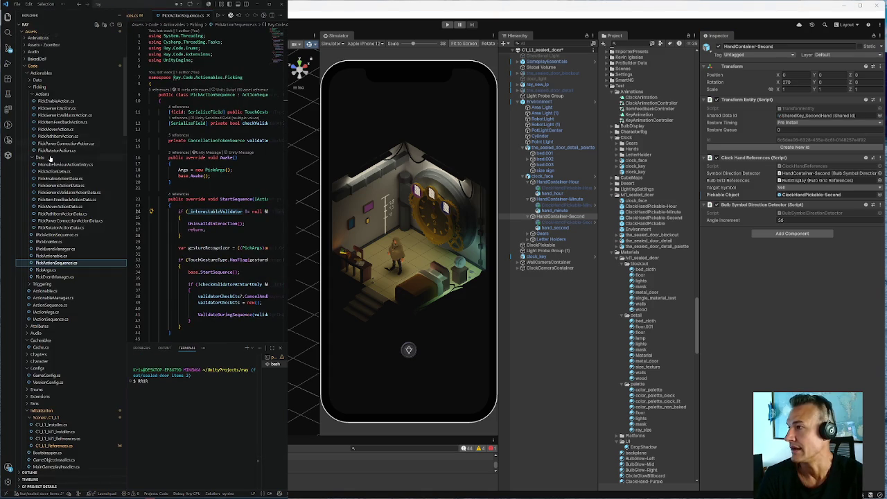
scroll(49, 159, "up", 5)
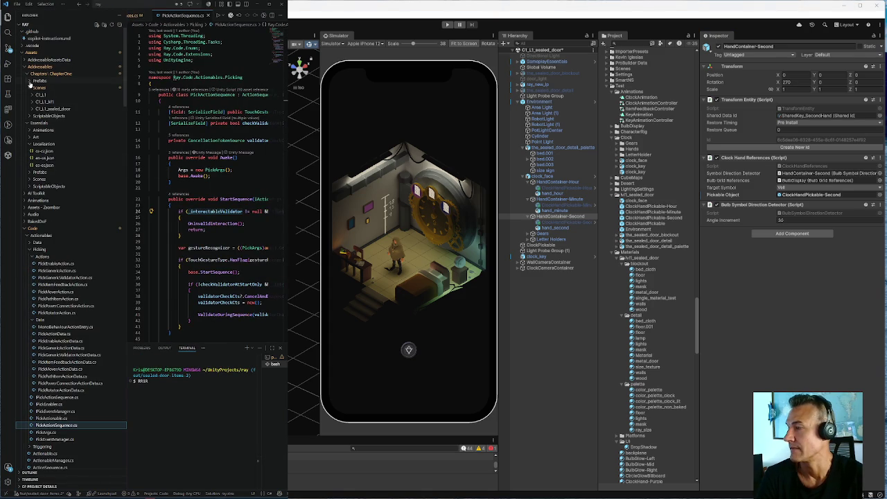
left_click(29, 89)
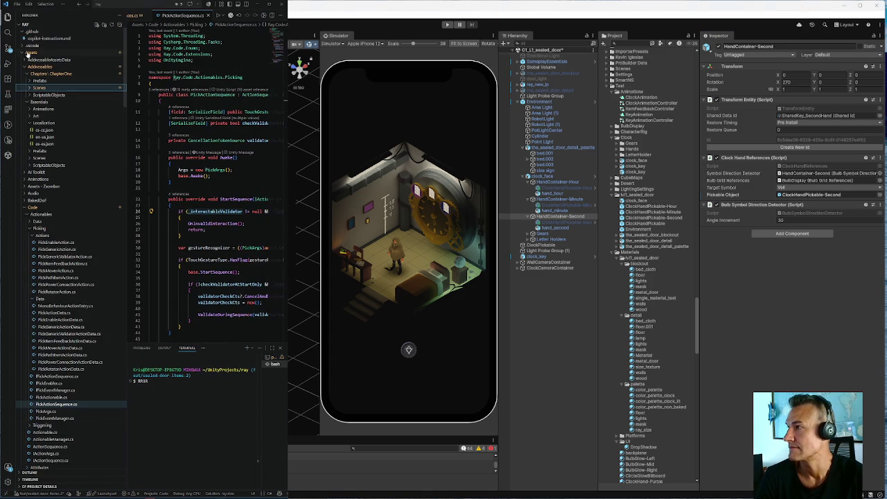
left_click(45, 38)
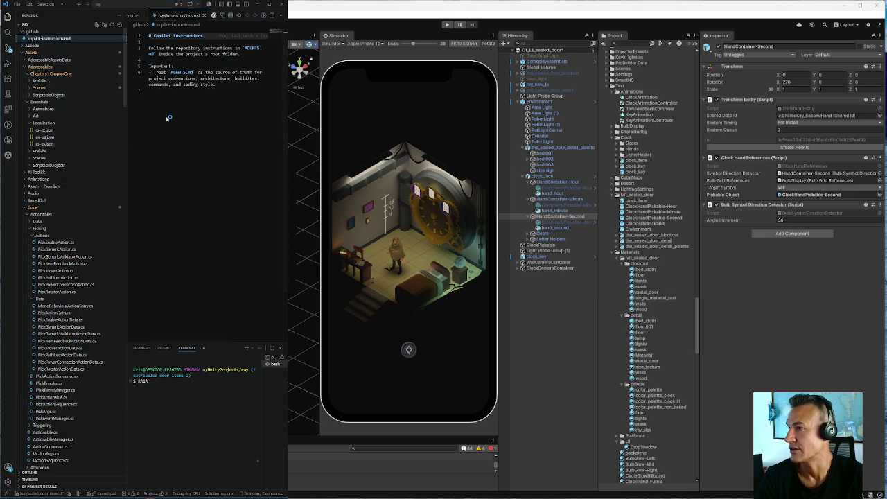
Narrow the file sidebar and select the instructions text.
left_click_drag(127, 139, 63, 136)
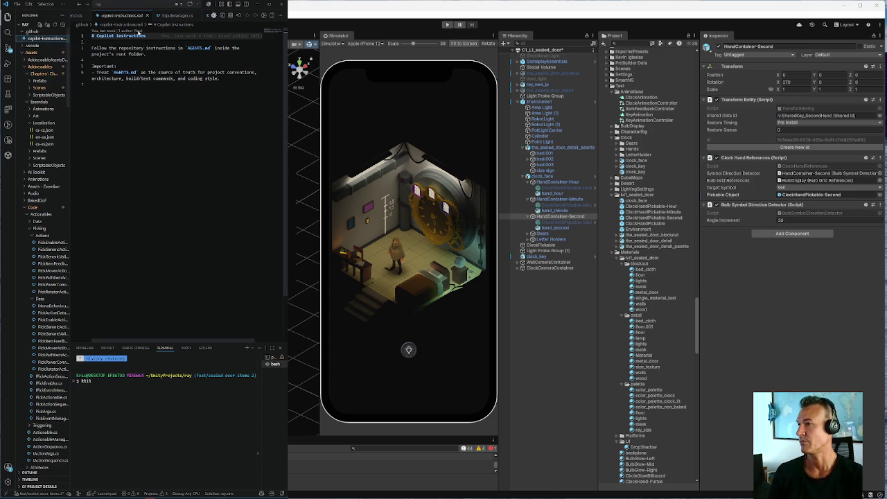
mouse_move(222, 79)
left_mouse_down()
mouse_move(92, 72)
mouse_move(91, 36)
left_mouse_up()
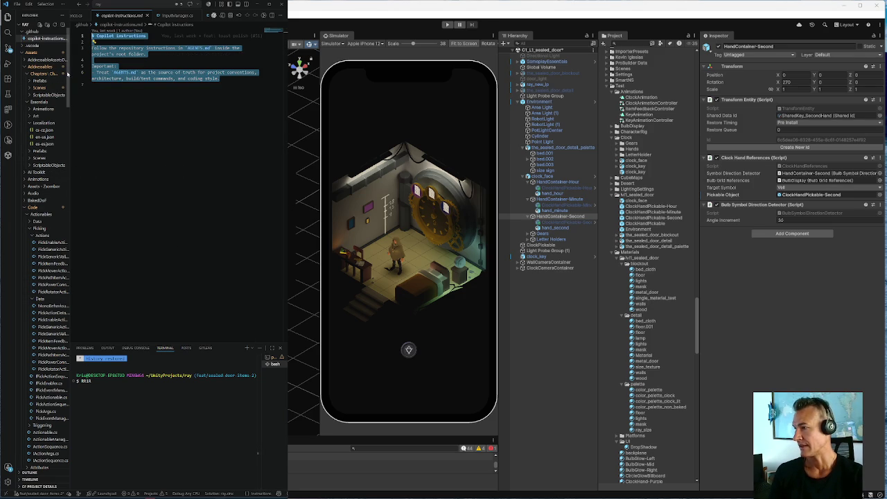
scroll(40, 315, "down", 15)
scroll(39, 315, "down", 10)
Check the Editor folder's AGENTS.md, then open the root AGENTS.md to review its PascalCase and camelCase C# conventions.
left_click(43, 257)
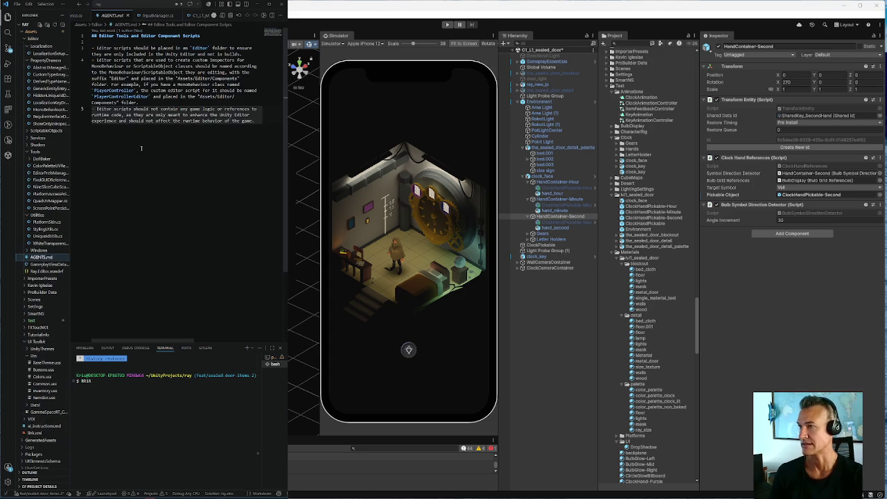
scroll(36, 381, "down", 2)
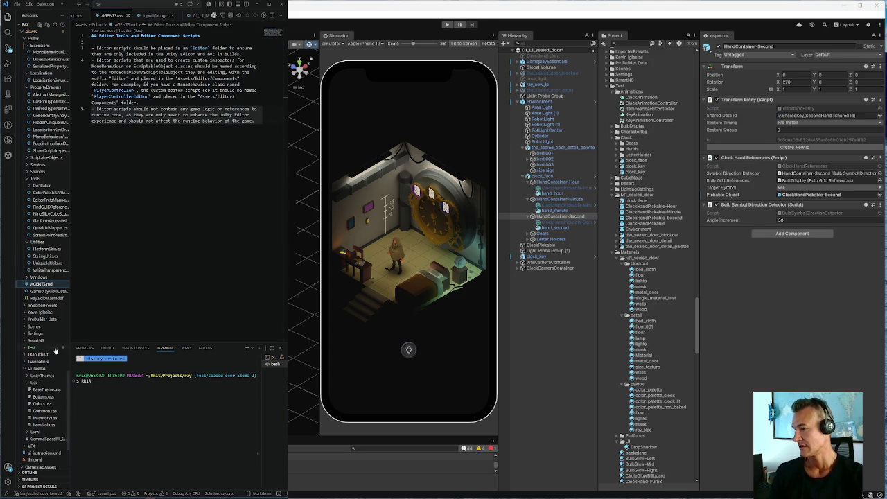
scroll(29, 409, "down", 4)
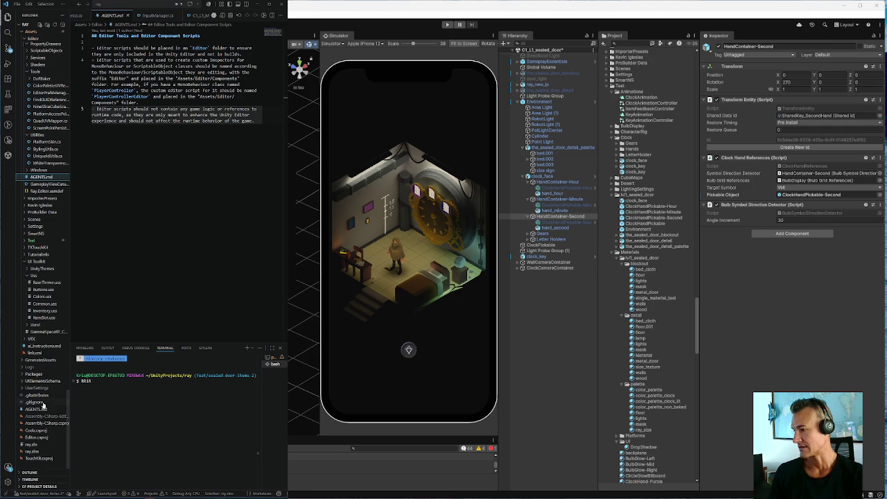
left_click(31, 410)
scroll(171, 147, "down", 3)
scroll(171, 147, "up", 3)
scroll(172, 148, "up", 20)
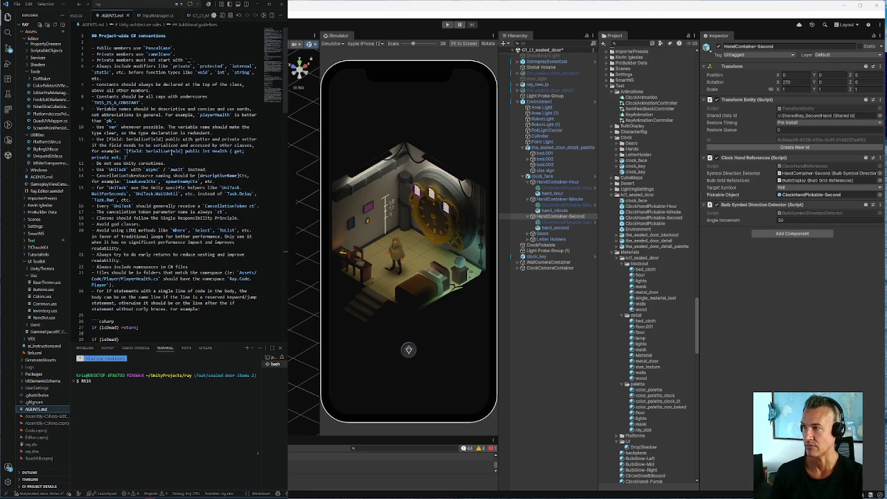
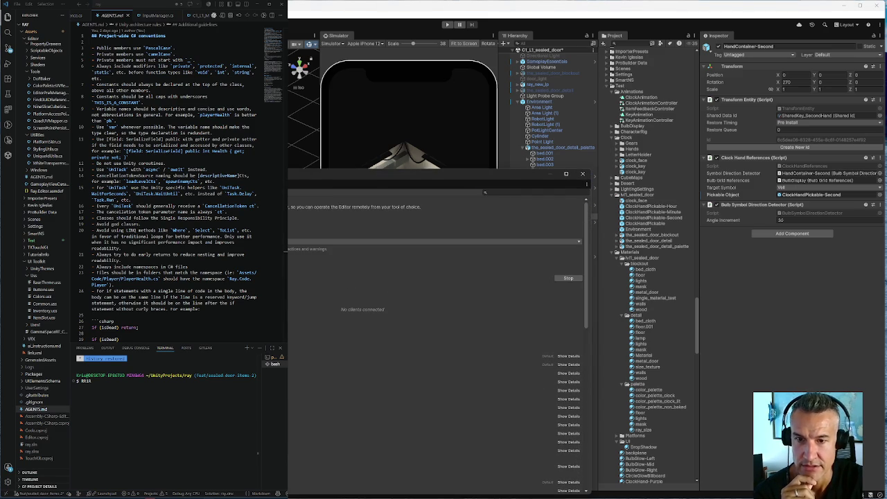
Scroll through the terminal output and give the terminal focus.
scroll(437, 338, "down", 10)
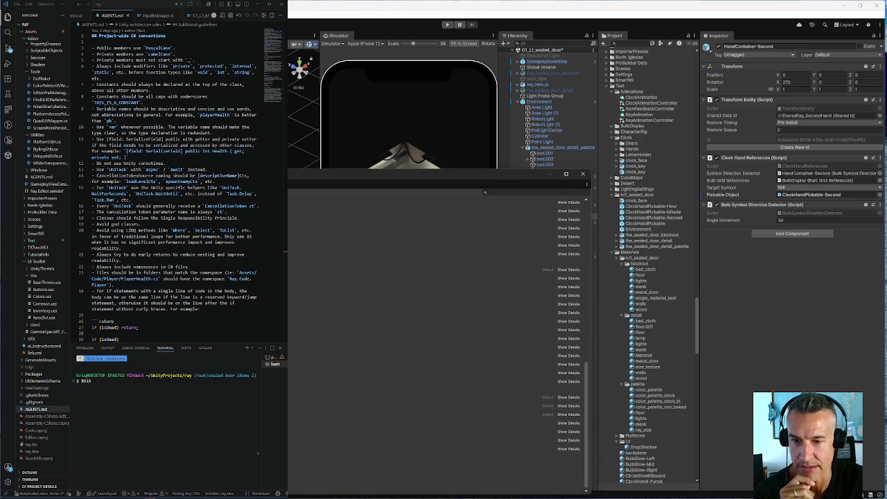
scroll(436, 339, "up", 5)
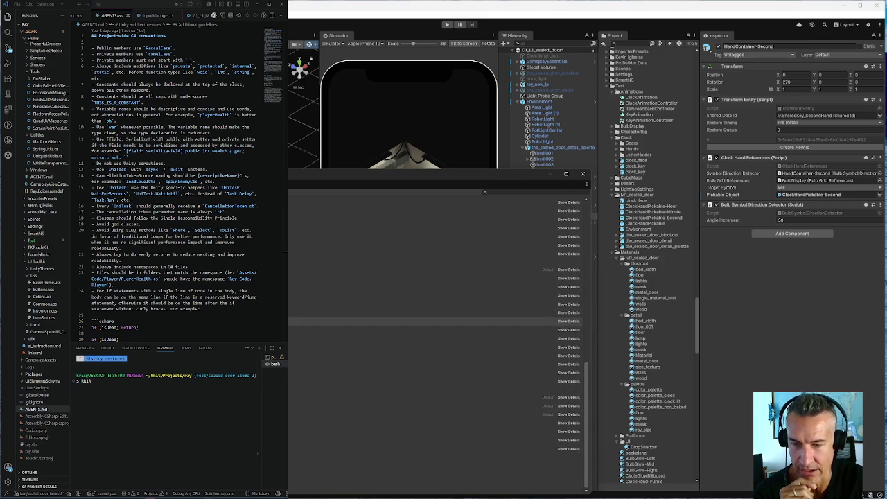
scroll(287, 254, "up", 5)
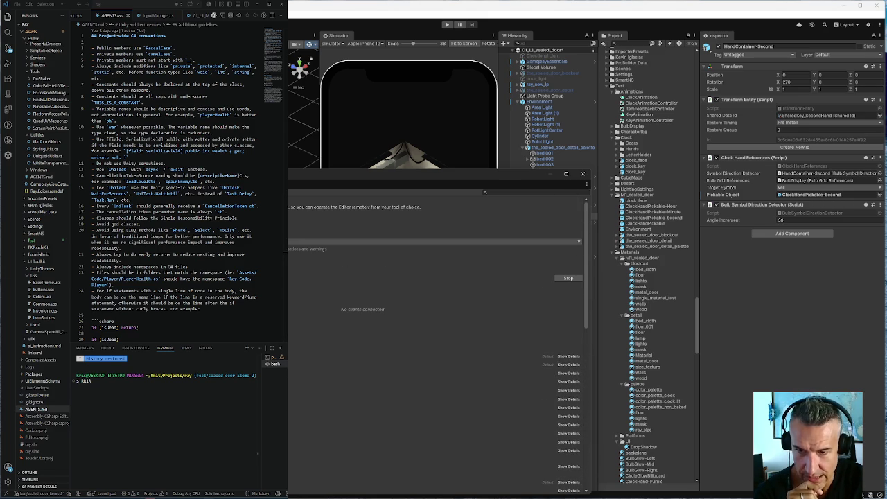
scroll(306, 359, "down", 10)
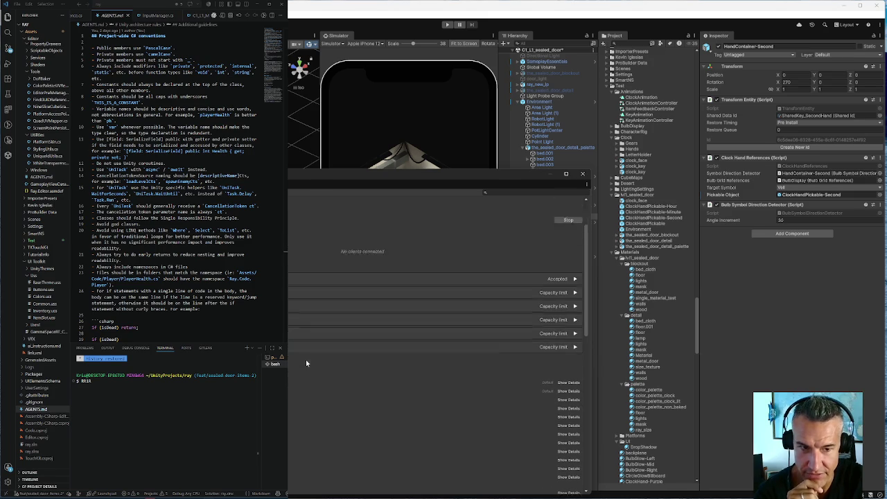
scroll(288, 356, "down", 3)
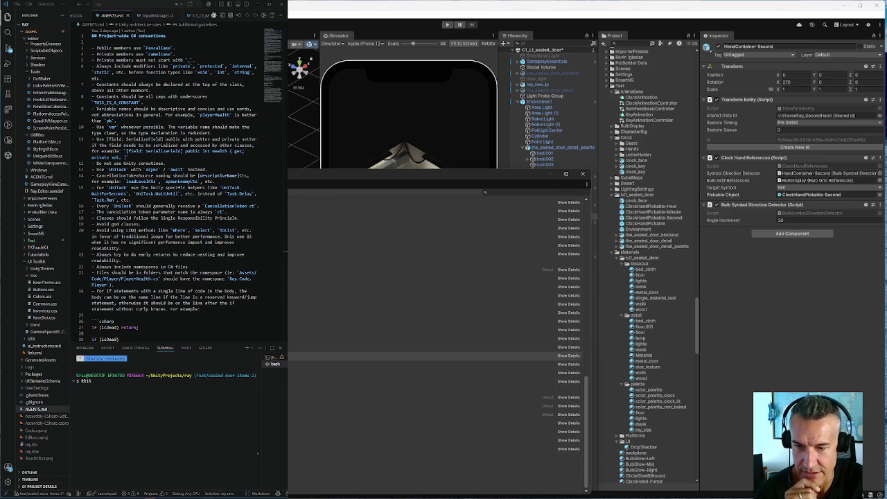
scroll(436, 341, "down", 5)
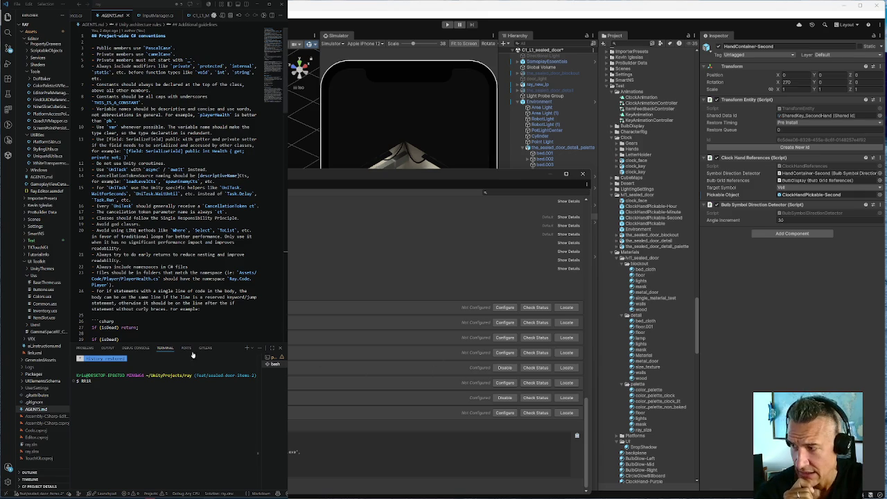
left_click(95, 383)
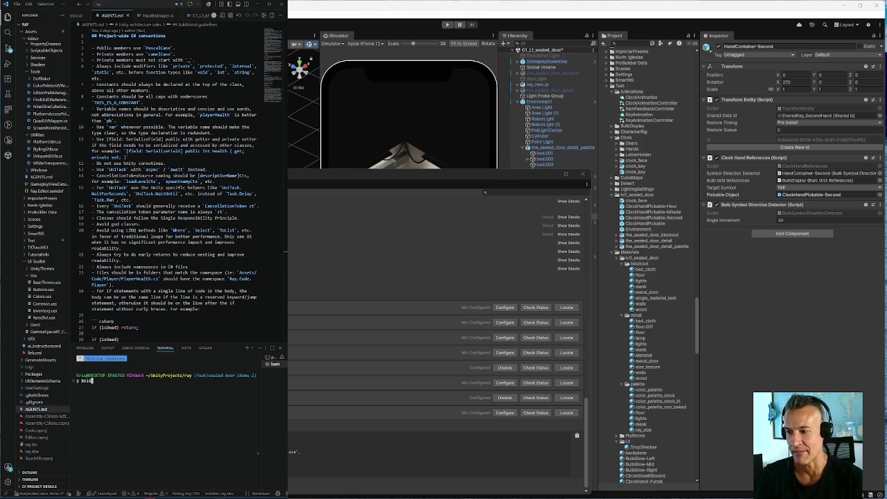
Check the remaining Copilot credits and usage, widening the list of open terminals.
left_click(277, 493)
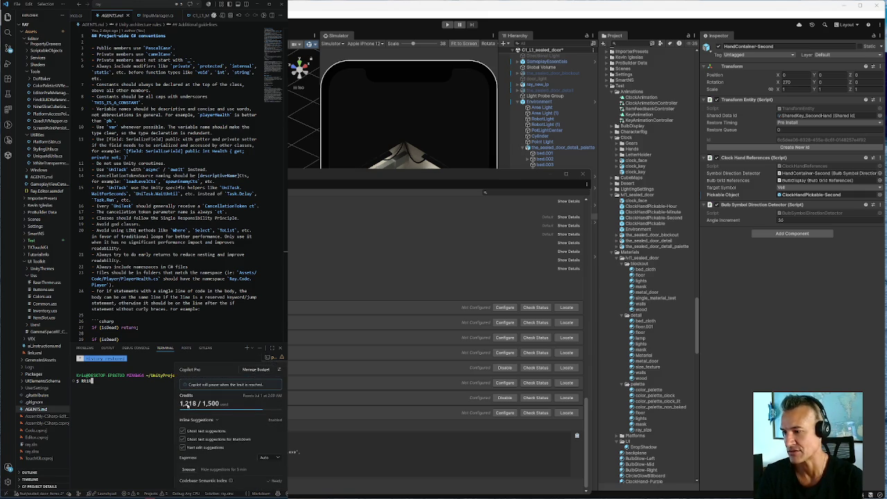
mouse_move(186, 406)
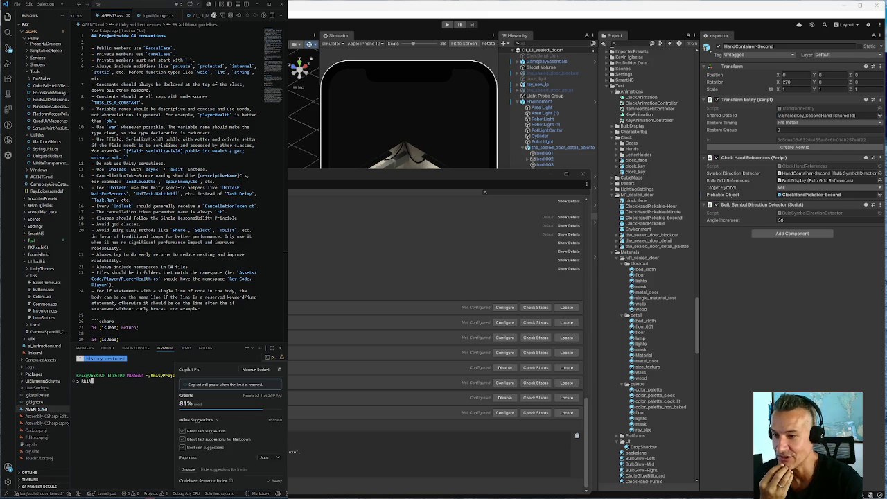
left_click(258, 453)
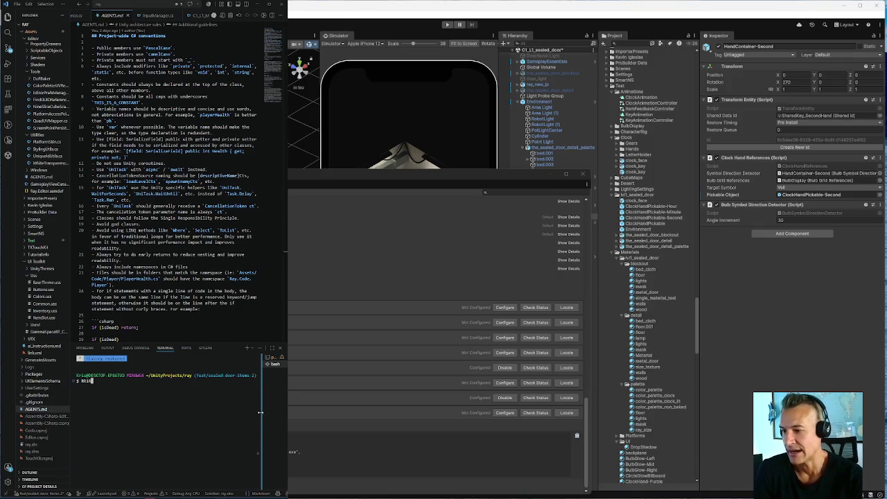
left_click_drag(262, 413, 211, 417)
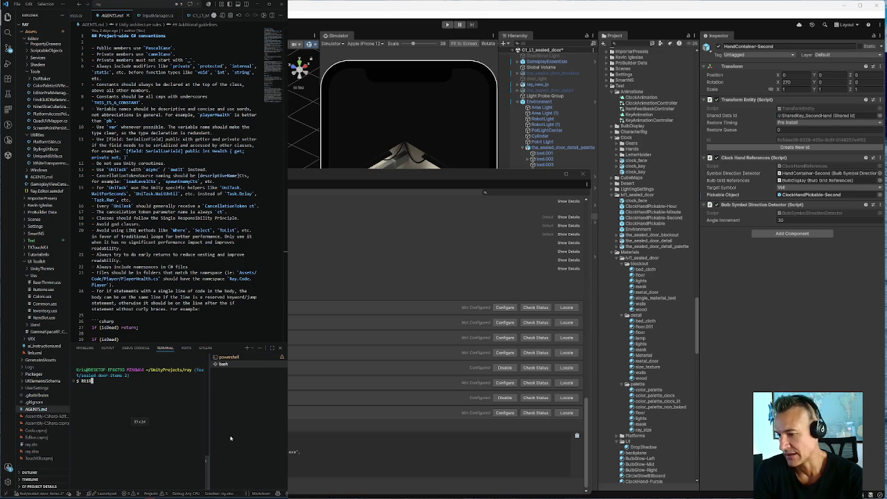
left_click(278, 493)
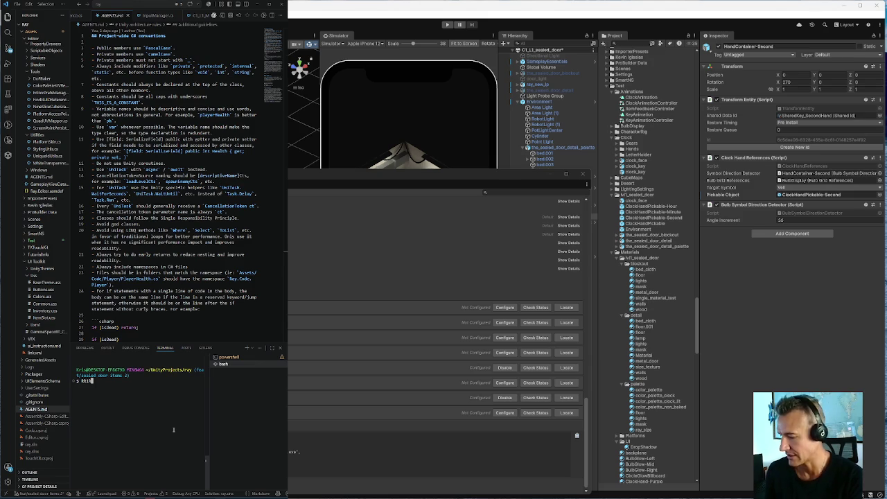
Open Copilot Chat (ctrl+alt+i), widen its panel, and show the additional chat models.
key("ctrl+alt+i")
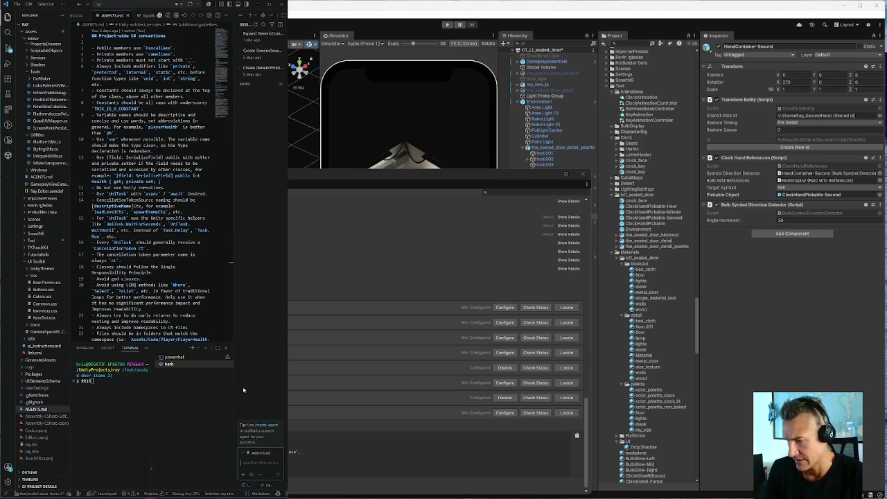
left_click_drag(233, 392, 166, 399)
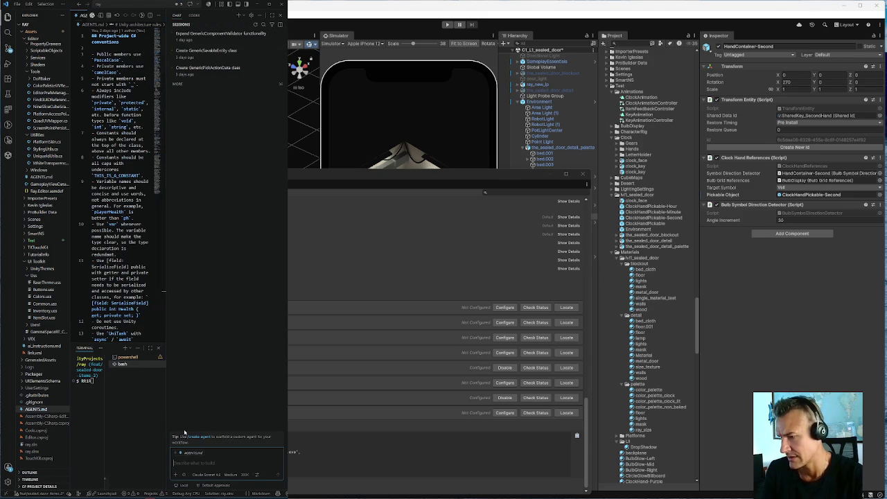
left_click(207, 474)
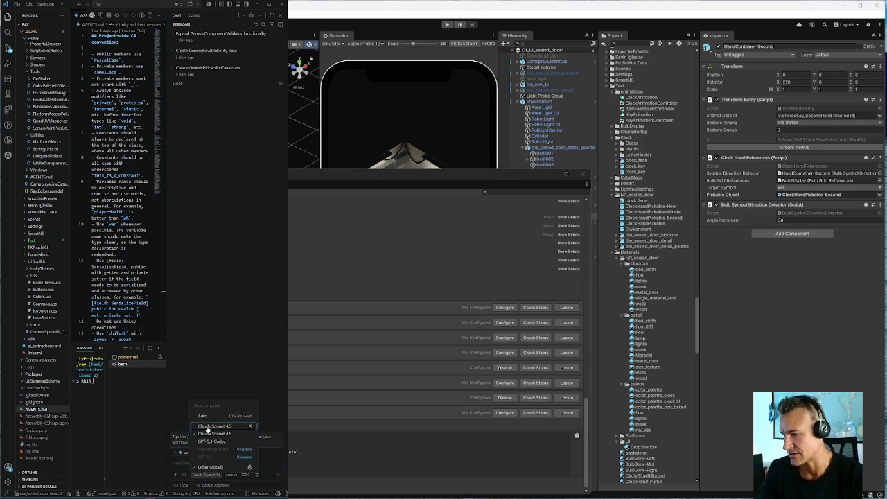
left_click(195, 467)
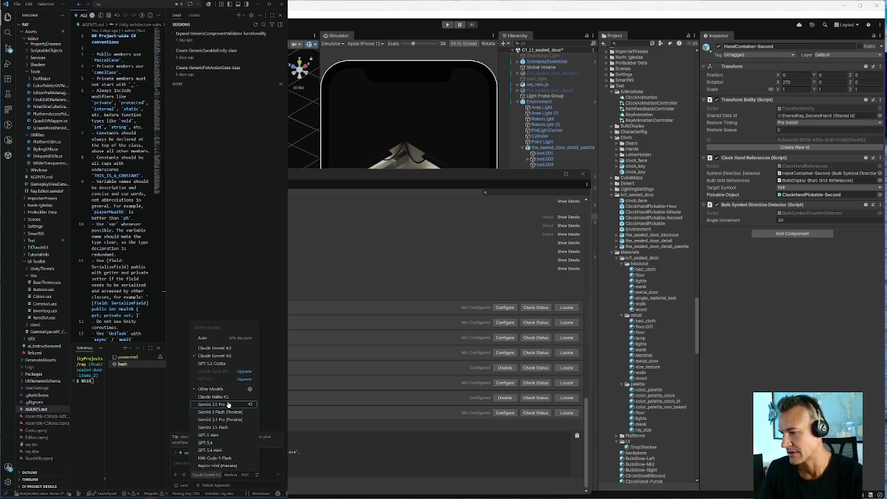
mouse_move(214, 368)
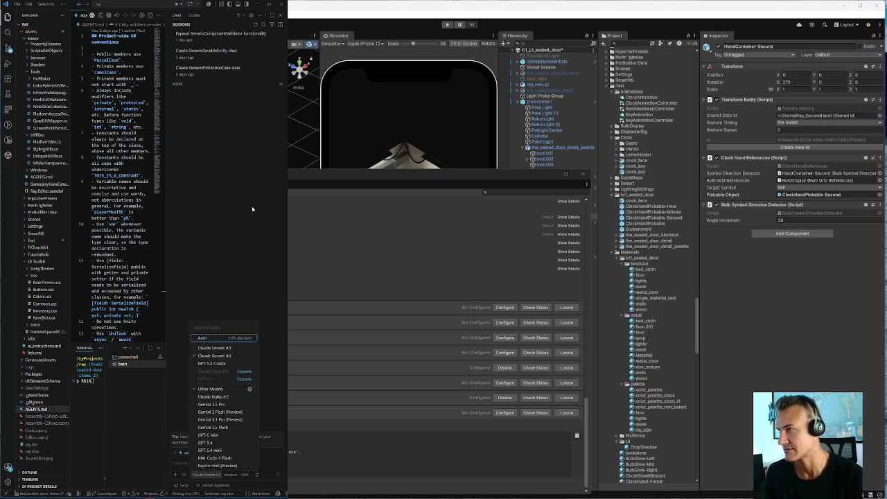
Switch the chat panel to Codex and back, then open the chat model list.
left_click(188, 20)
left_click(195, 16)
left_click(177, 15)
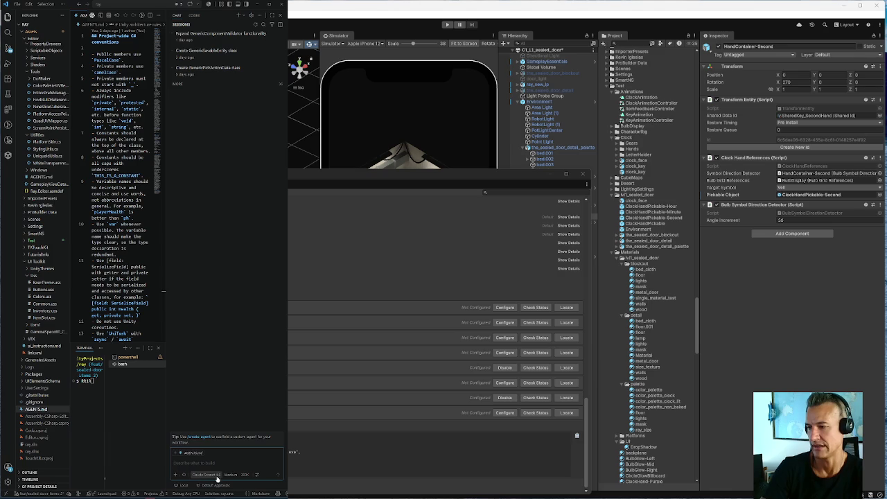
left_click(212, 477)
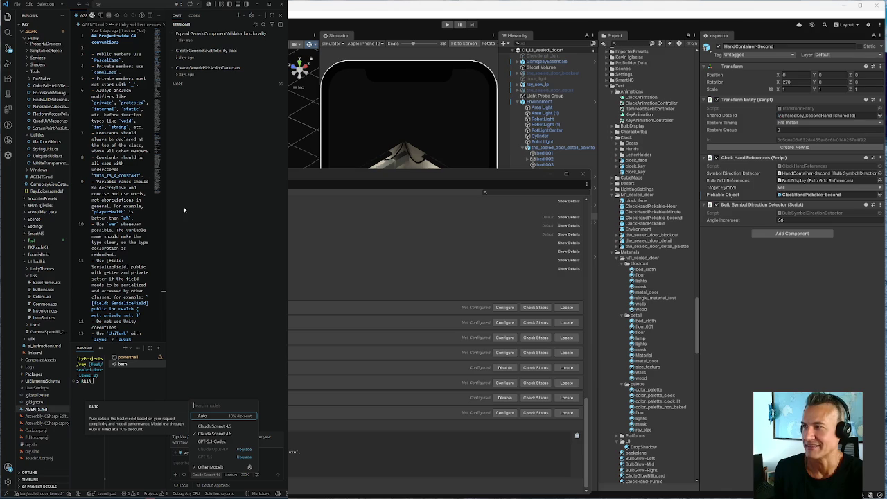
Close the chat model list, keeping Claude Sonnet 4.6 as the model.
key("Escape")
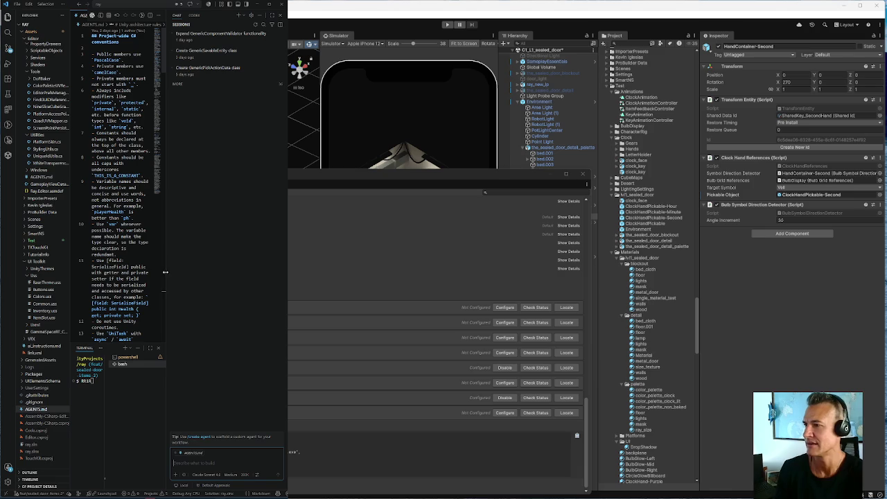
left_click_drag(166, 271, 240, 276)
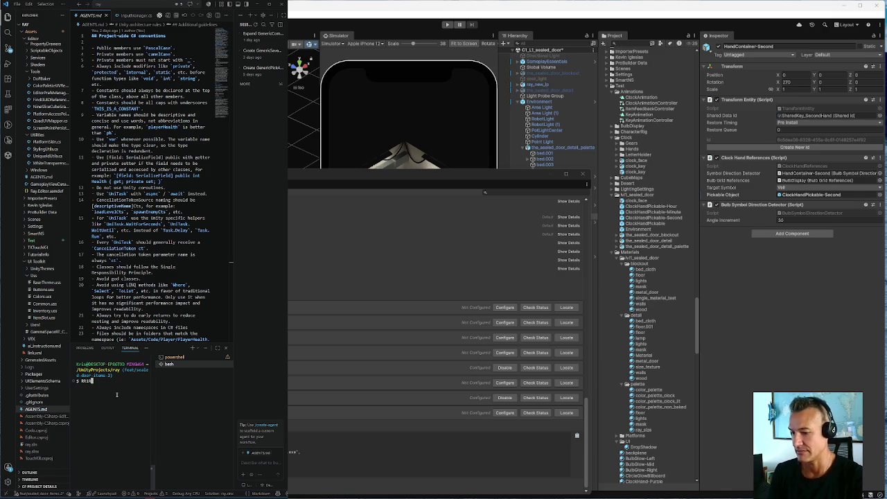
key("BackSpace")
key("BackSpace")
key("BackSpace")
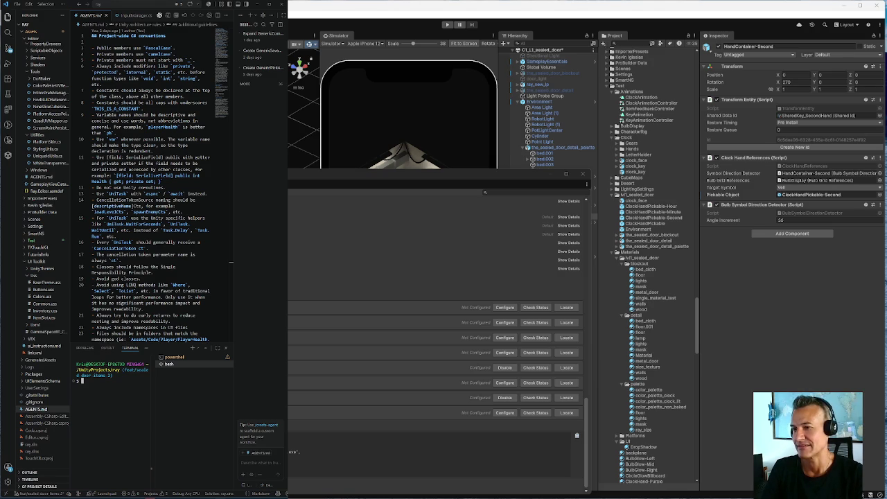
Open the screen snipping tool, then scroll up in the Unity MCP settings window.
key("super+shift+s")
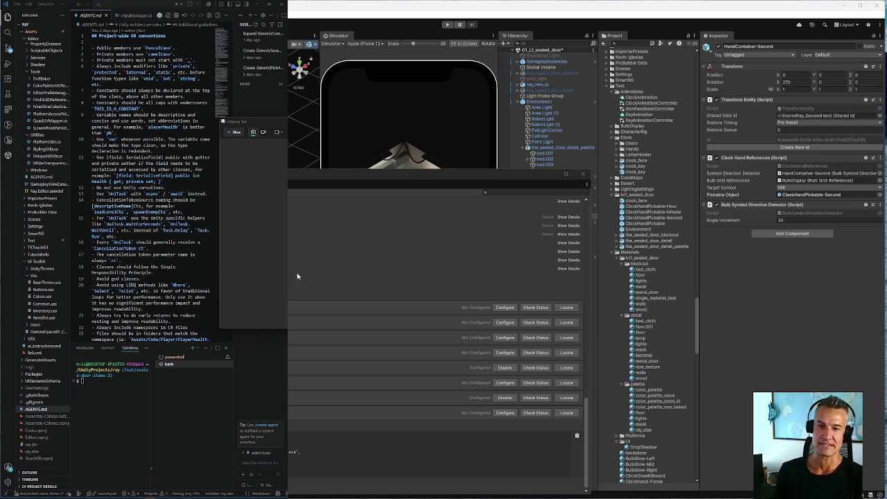
scroll(330, 367, "up", 6)
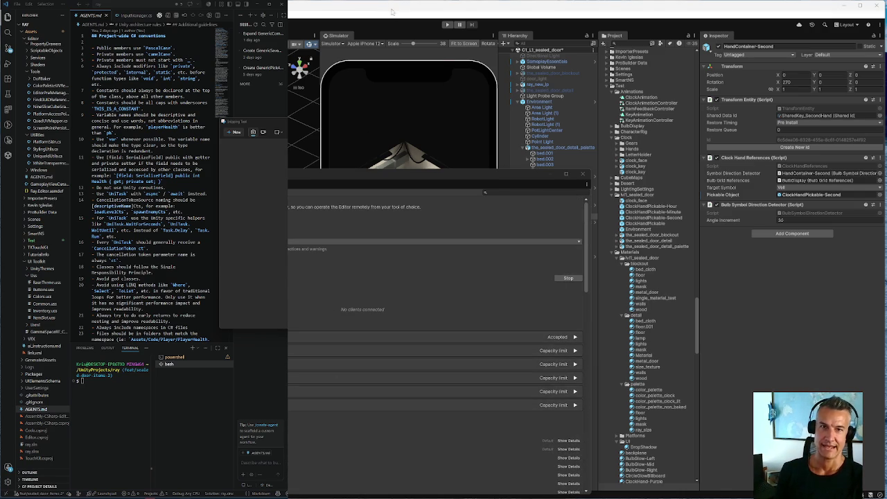
Hide and restore the floating remote-control settings window, then move it right and down.
key("super+Down")
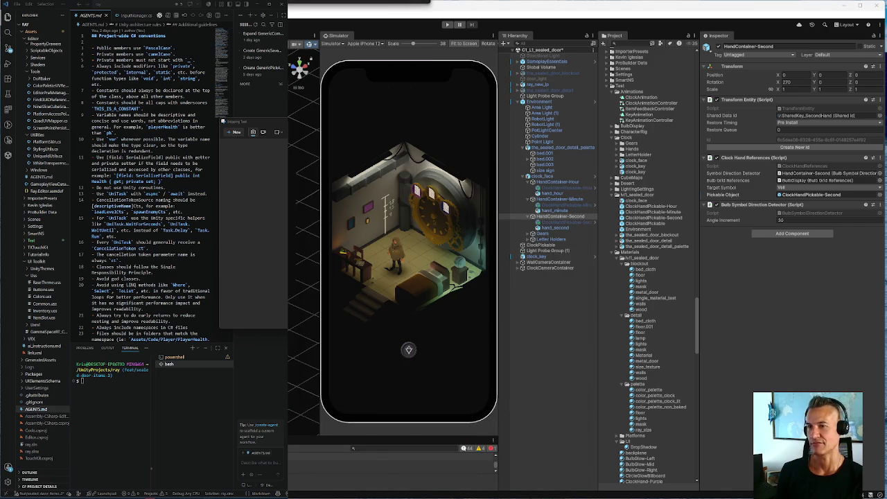
key("alt+Tab")
left_click_drag(330, 116, 454, 142)
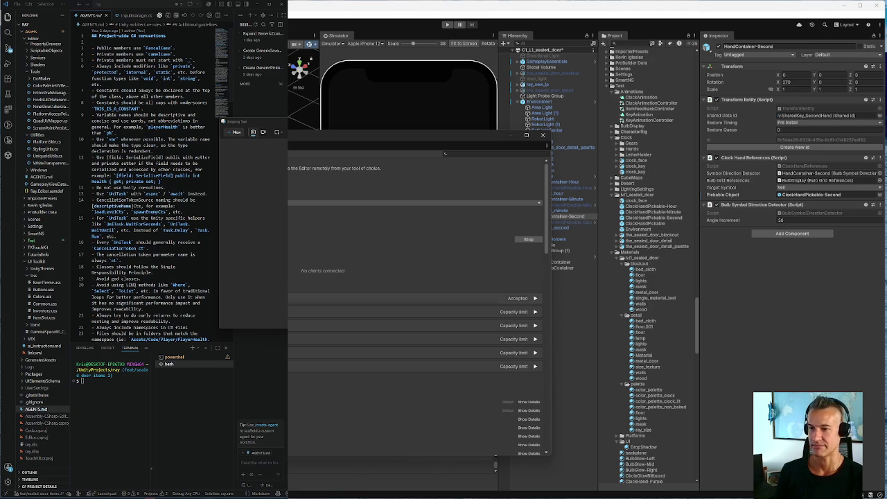
mouse_move(445, 136)
left_mouse_down()
mouse_move(416, 148)
mouse_move(433, 195)
left_mouse_up()
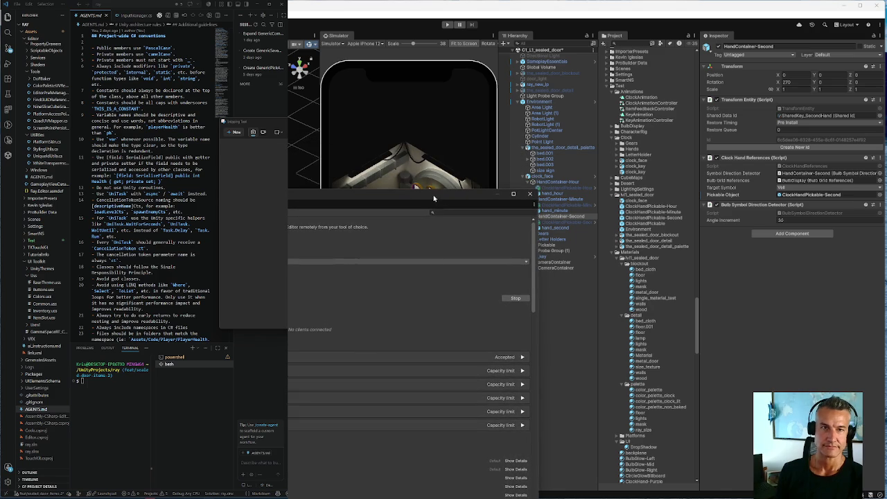
Close the floating settings window to reveal the sealed-door room.
left_click(528, 197)
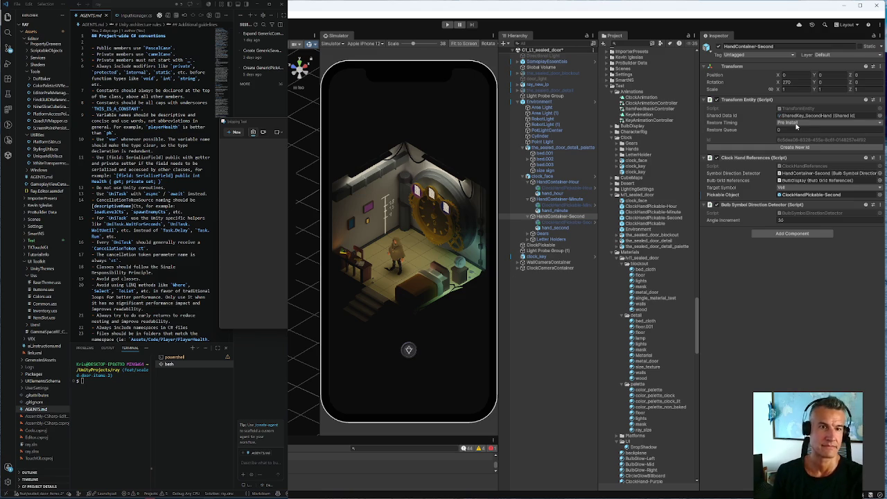
left_click_drag(561, 216, 558, 211)
Select ClockHandPickable-Minute and focus its Pick Action Sequence's empty Target field.
left_click(559, 206)
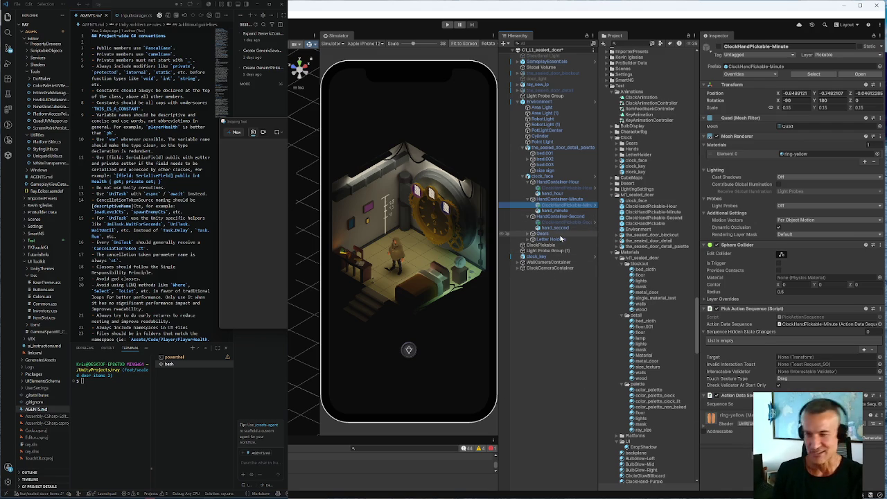
left_click(799, 358)
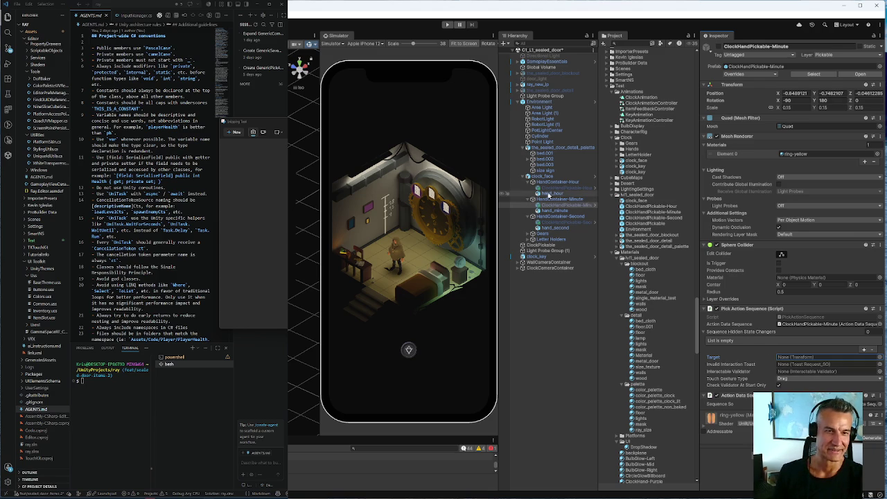
scroll(695, 283, "up", 10)
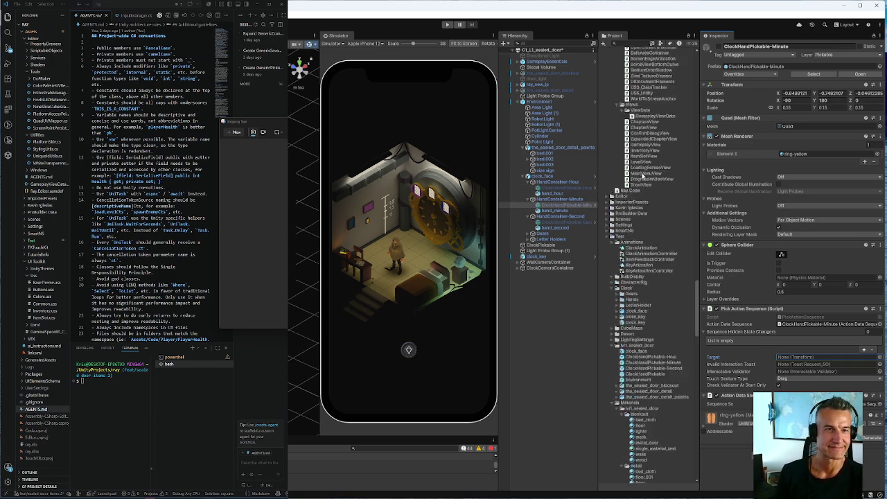
Scroll the Project panel to the top and select HandContainer-Minute in the Hierarchy.
left_click_drag(696, 283, 696, 63)
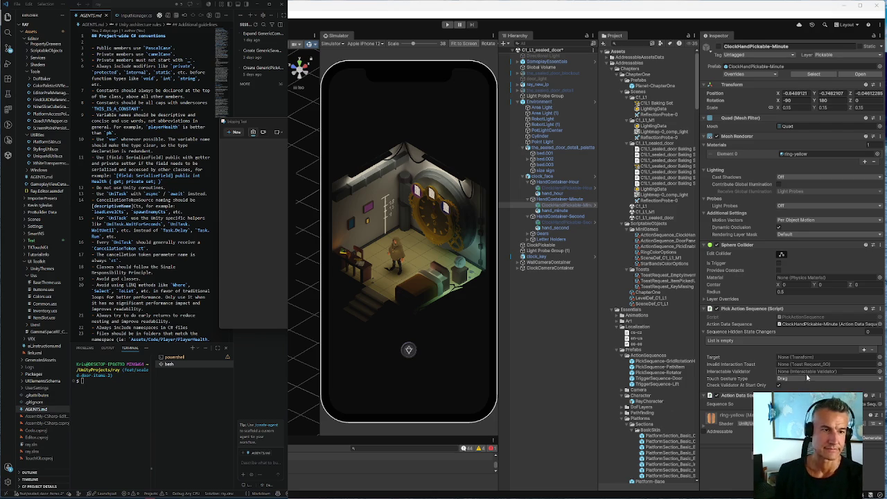
left_click(560, 199)
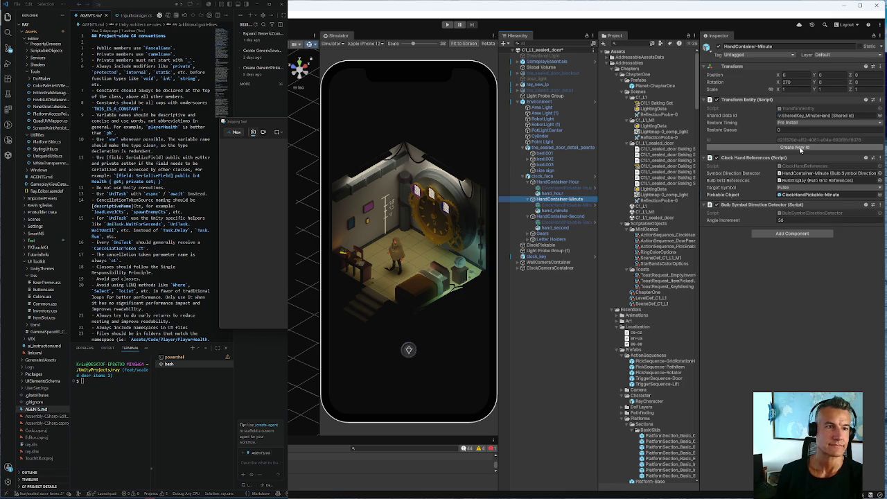
left_click(560, 206)
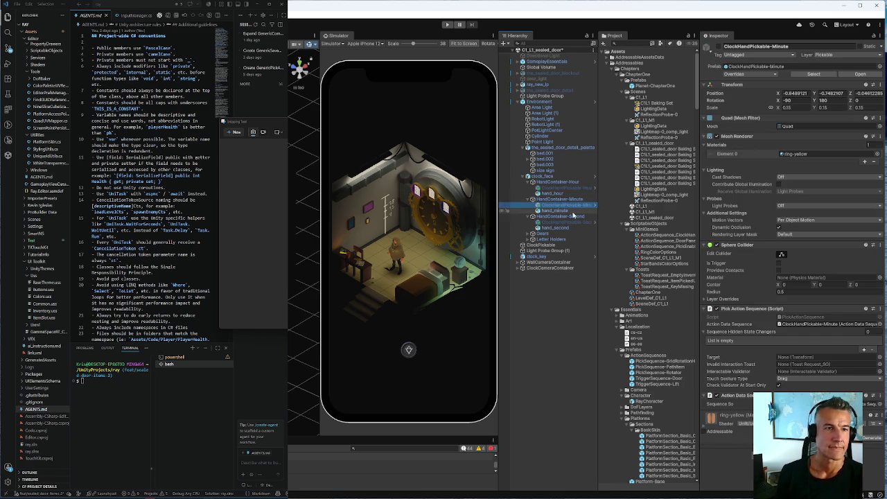
left_click(559, 200)
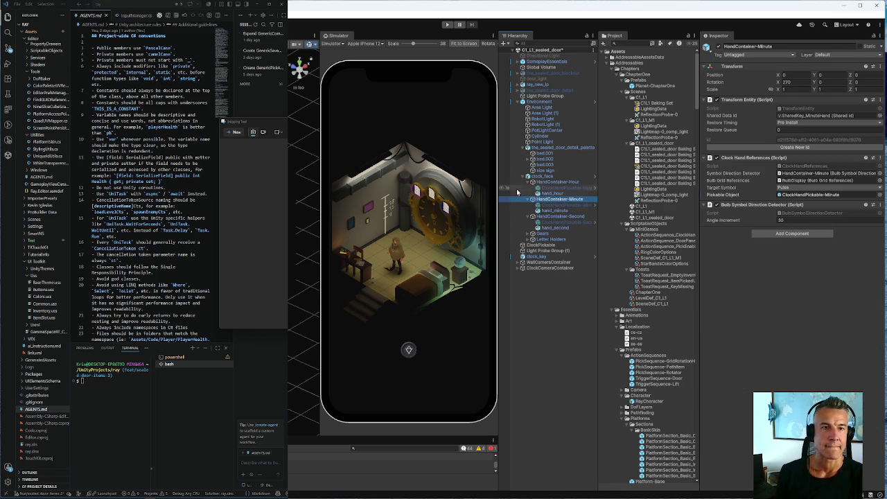
left_click(557, 181, "ctrl")
left_click(552, 216, "ctrl")
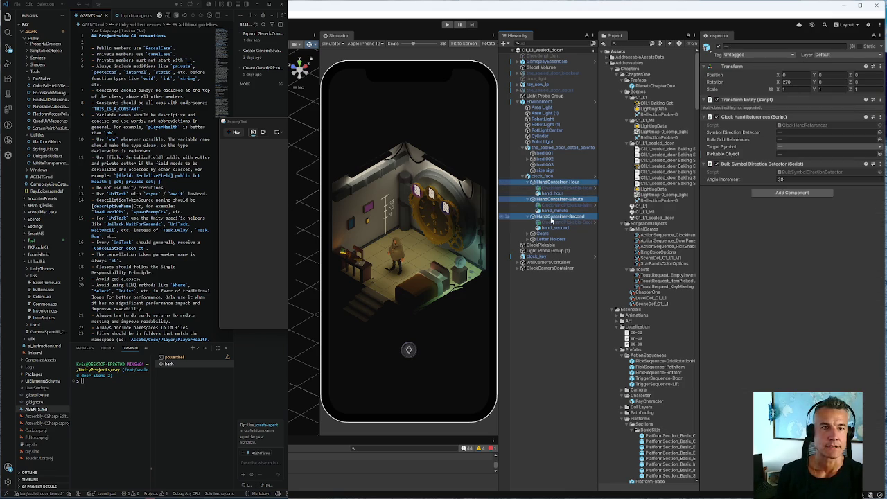
left_click(777, 193)
type("rot")
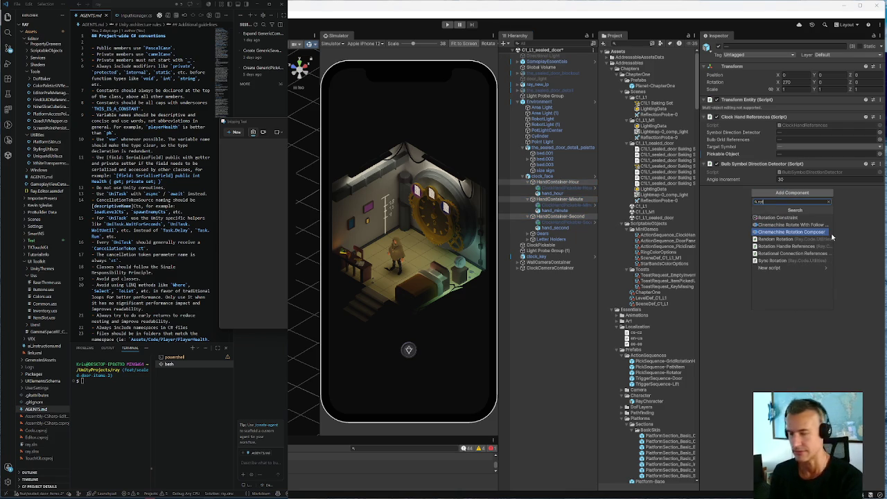
key("Down")
key("Down")
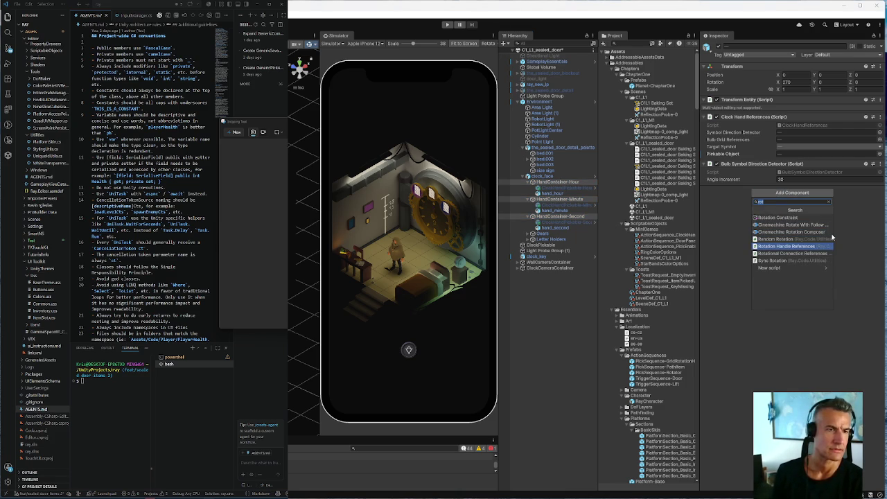
key("Down")
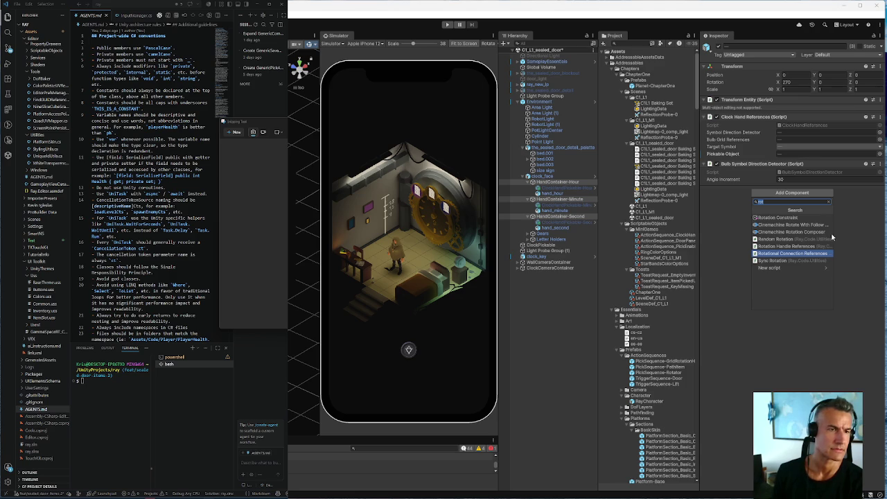
key("Up")
key("Up")
key("Up")
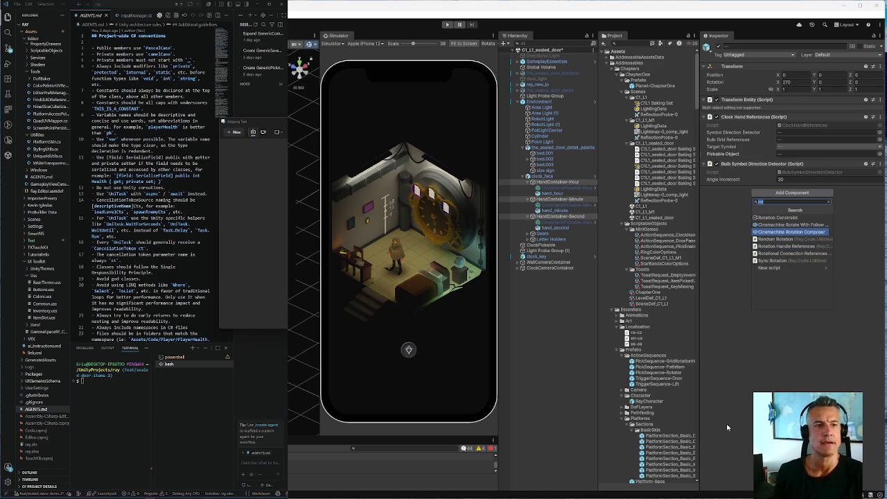
key("Escape")
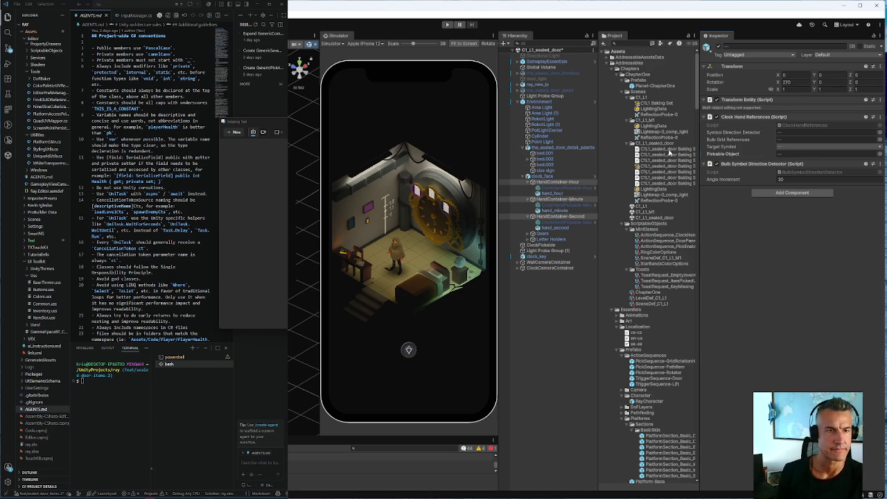
Reopen C1_L1_sealed_door, save the modified scene, and select the C1_L1_M1 asset.
double_click(655, 218)
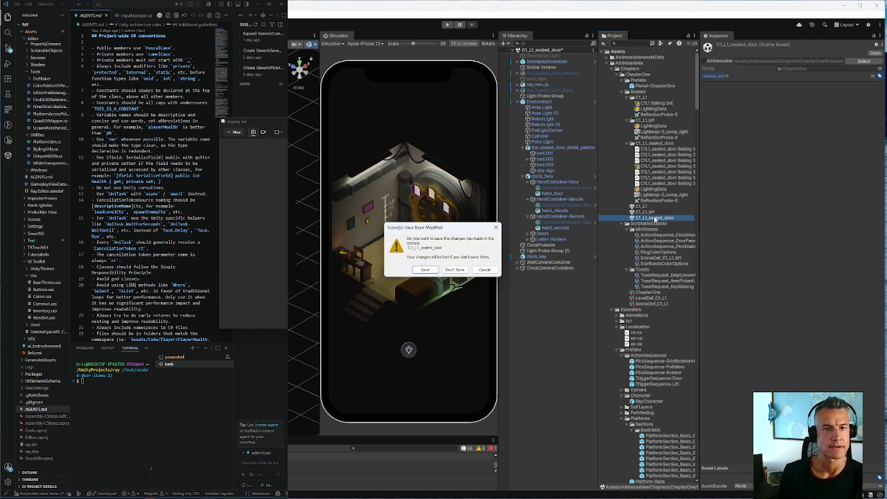
left_click(484, 271)
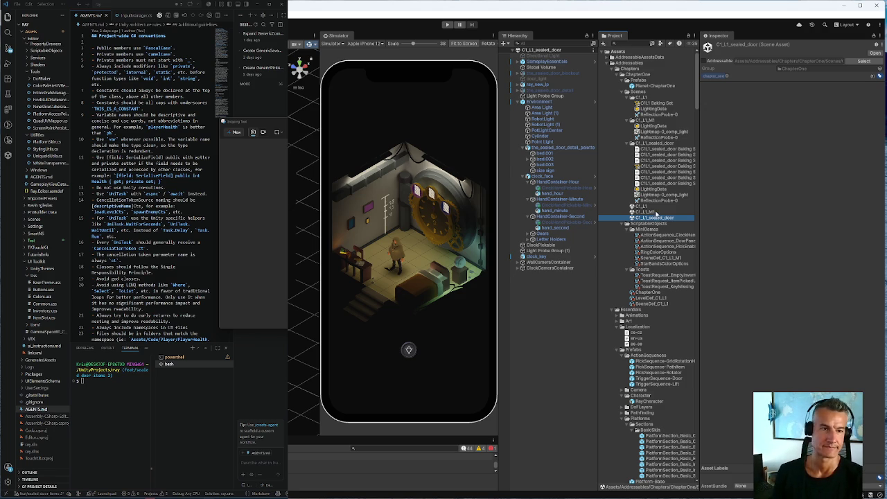
left_click(654, 212)
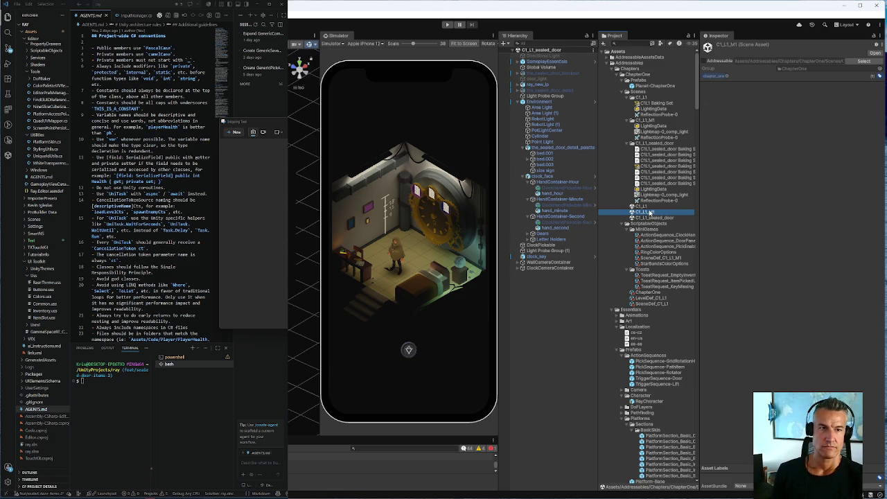
Open the C1_L1_M1 scene and select HandContainer-Hour under Environment > clock_face.
double_click(649, 212)
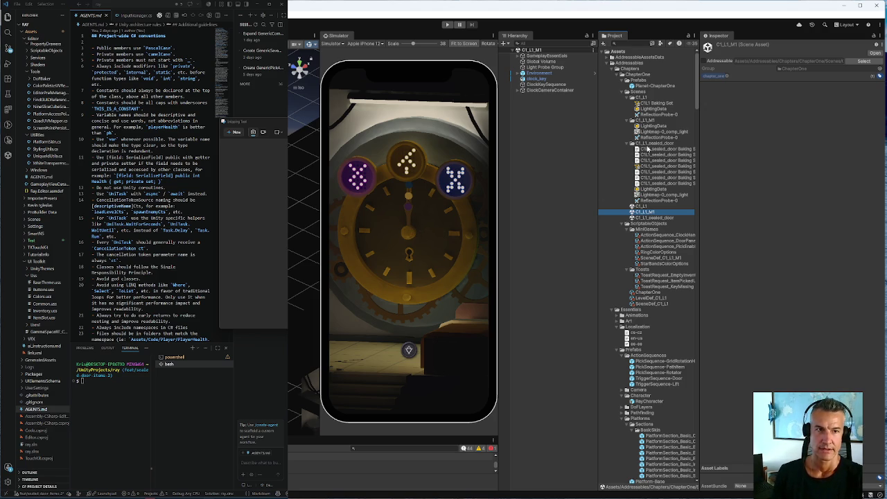
left_click(523, 72)
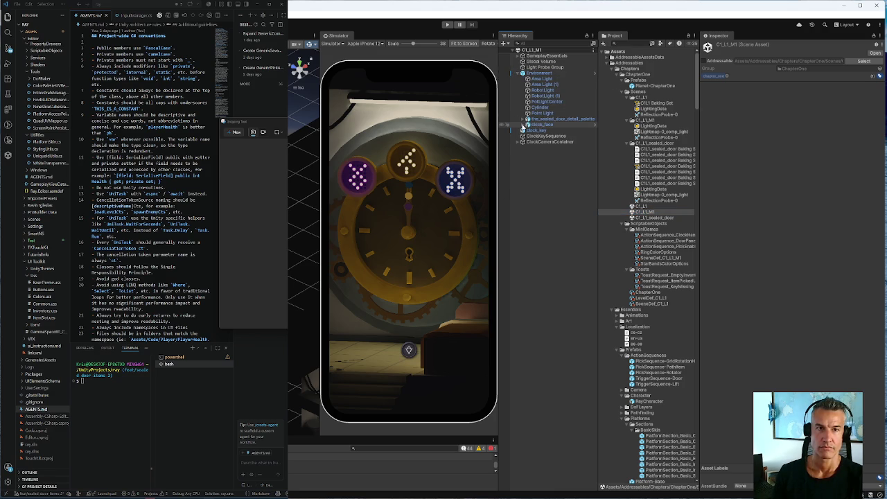
left_click(525, 124)
left_click(532, 130)
left_click(561, 136)
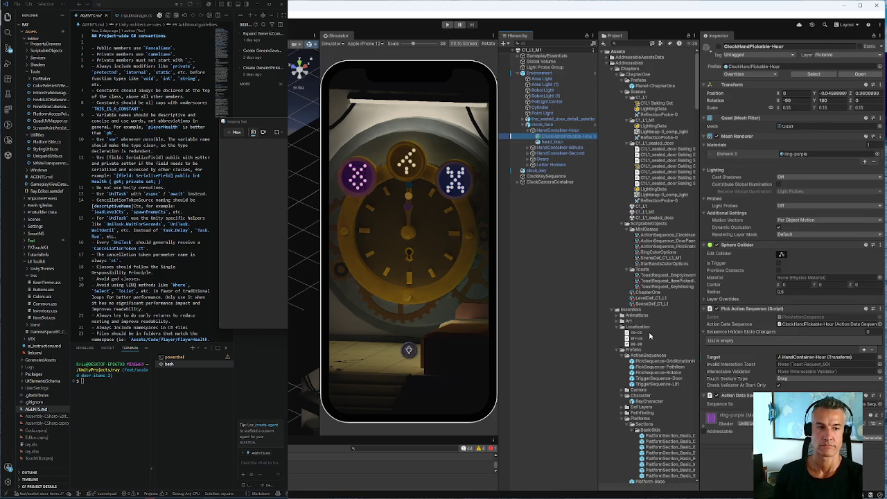
left_click(552, 131)
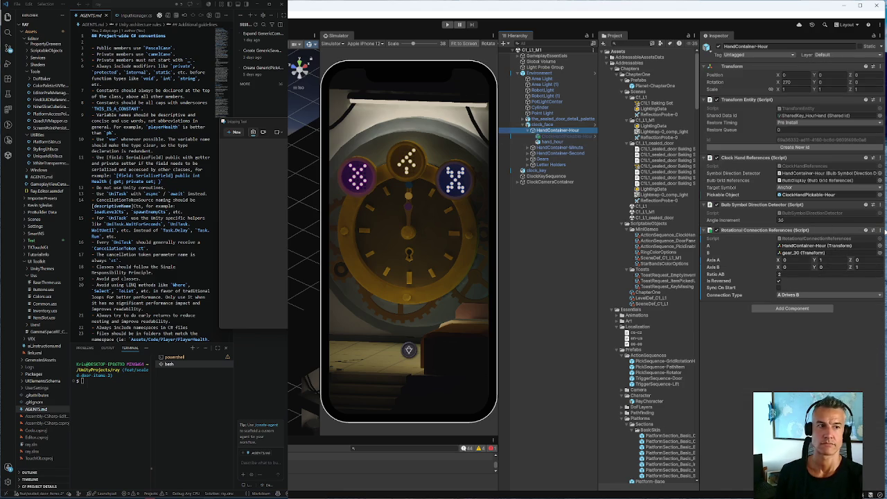
Copy HandContainer-Hour's Rotational Connection References component and reopen the C1_L1_sealed_door scene.
left_click(880, 230)
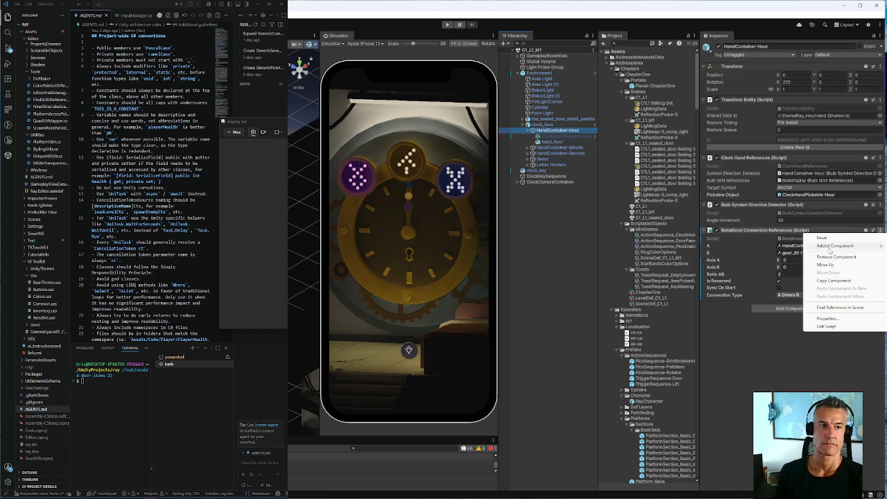
left_click(835, 279)
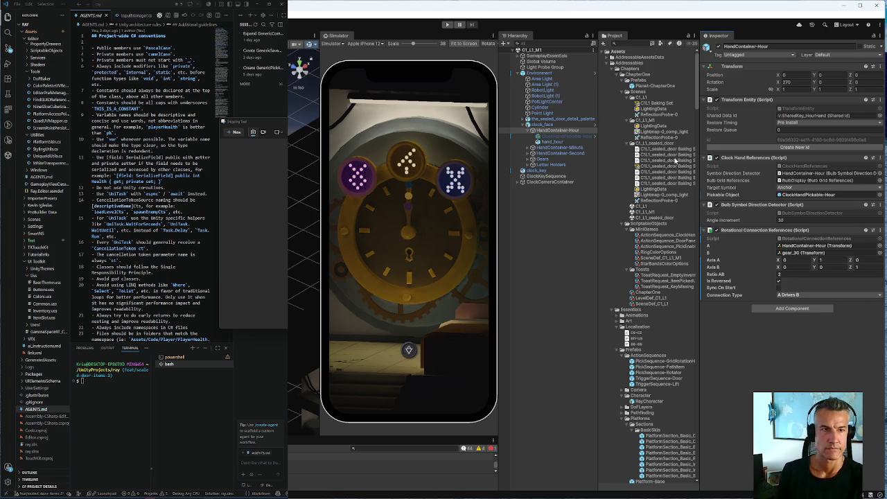
left_click(653, 218)
double_click(653, 218)
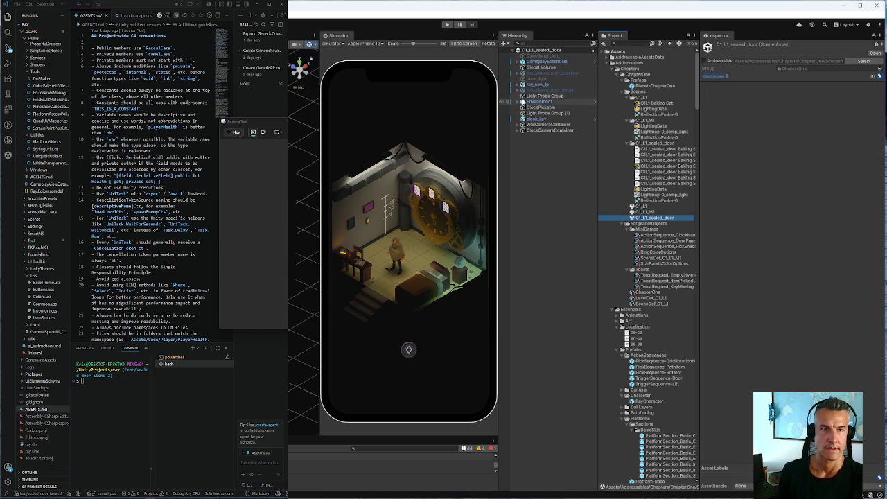
Expand Environment > clock_face and select the sealed-door HandContainer-Hour, showing its hand_hour child.
left_click(523, 102)
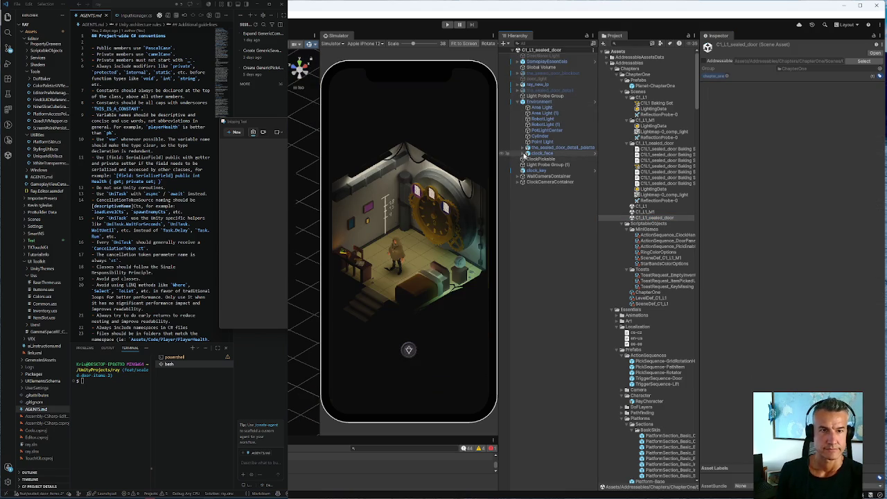
left_click(523, 154)
left_click(528, 159)
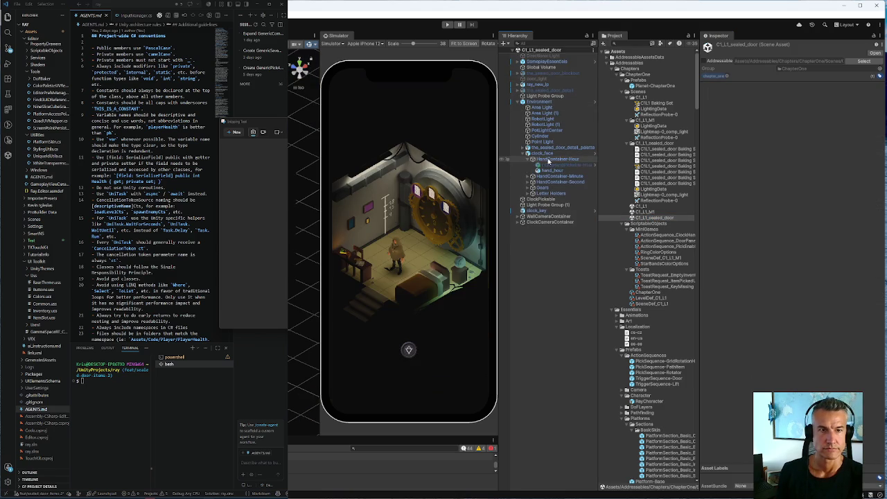
left_click(554, 159)
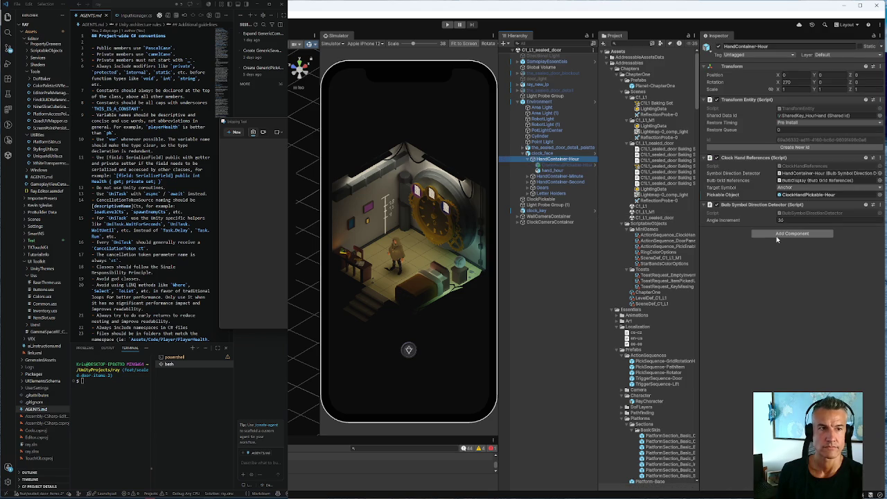
Paste Rotational Connection References as new on sealed-door HandContainer-Hour, setting A to HandContainer-Hour.
left_click(882, 207)
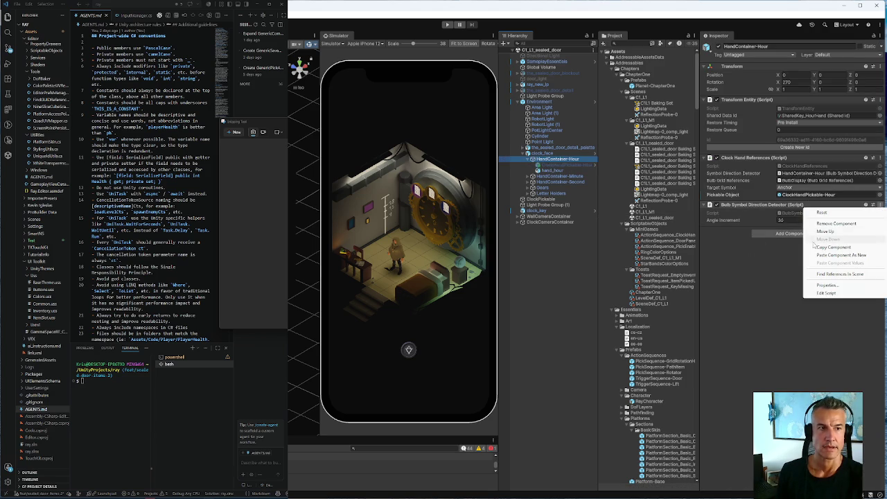
left_click(835, 257)
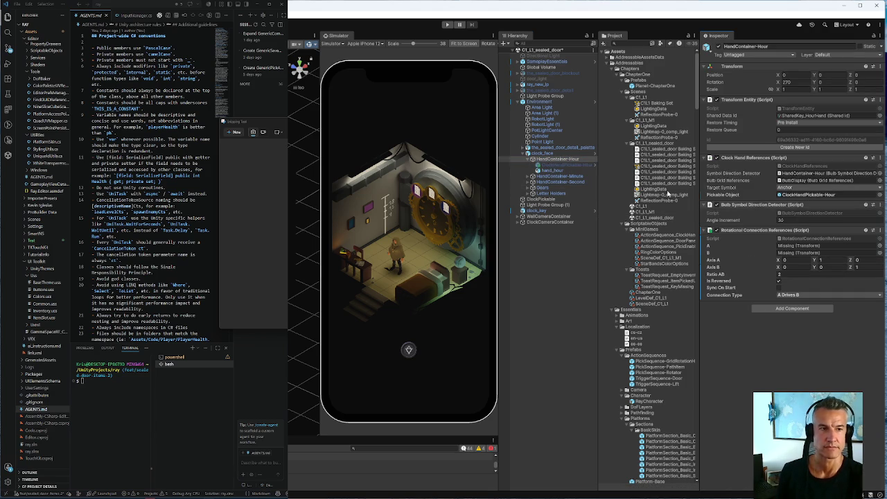
left_click(558, 160)
mouse_move(557, 162)
left_mouse_down()
mouse_move(596, 165)
mouse_move(799, 247)
left_mouse_up()
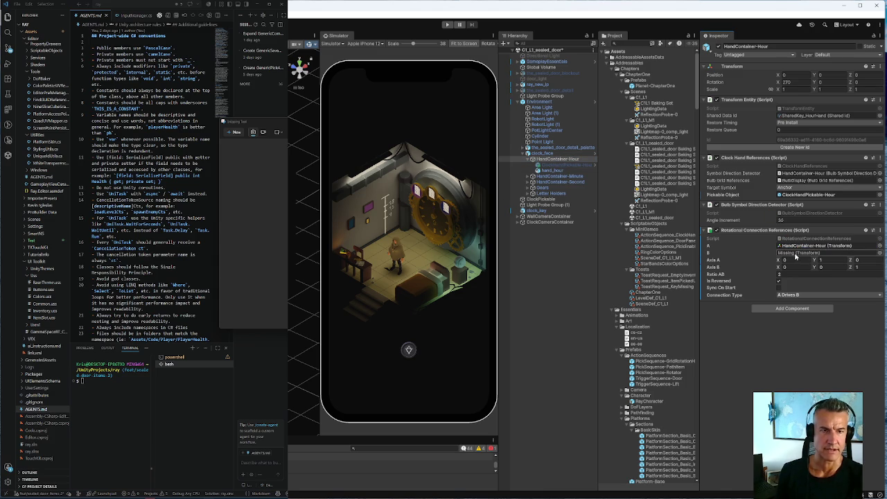
left_click(532, 187)
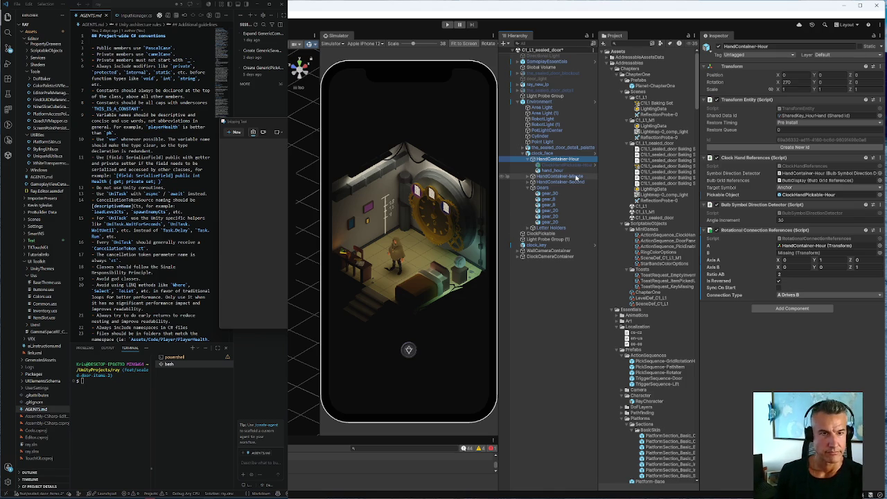
Paste Rotational Connection References onto HandContainer-Minute with A set to HandContainer-Minute.
left_click(880, 230)
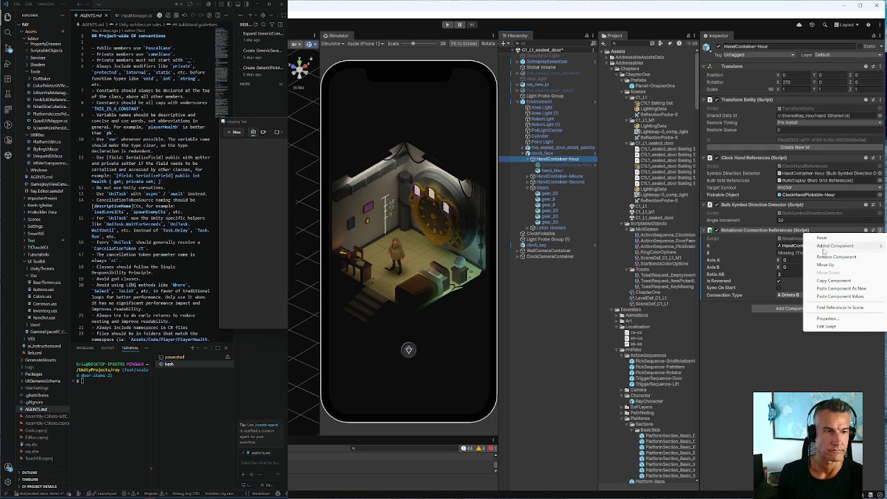
left_click(555, 177)
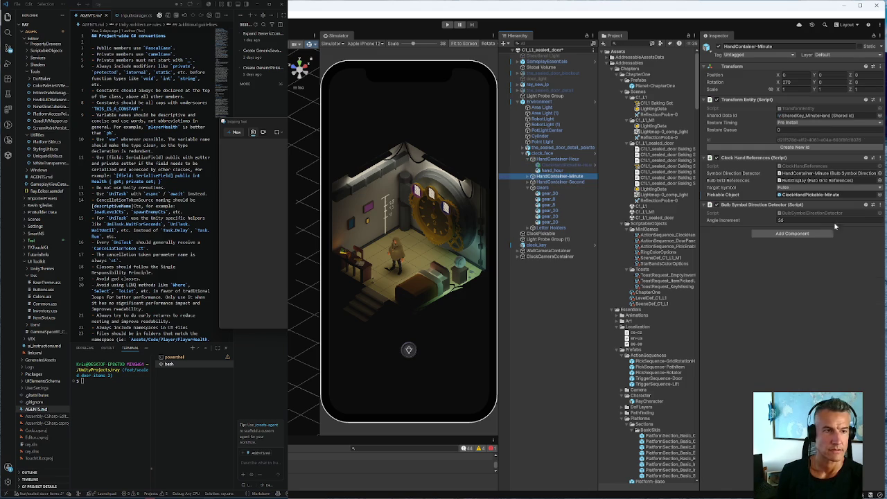
left_click(880, 205)
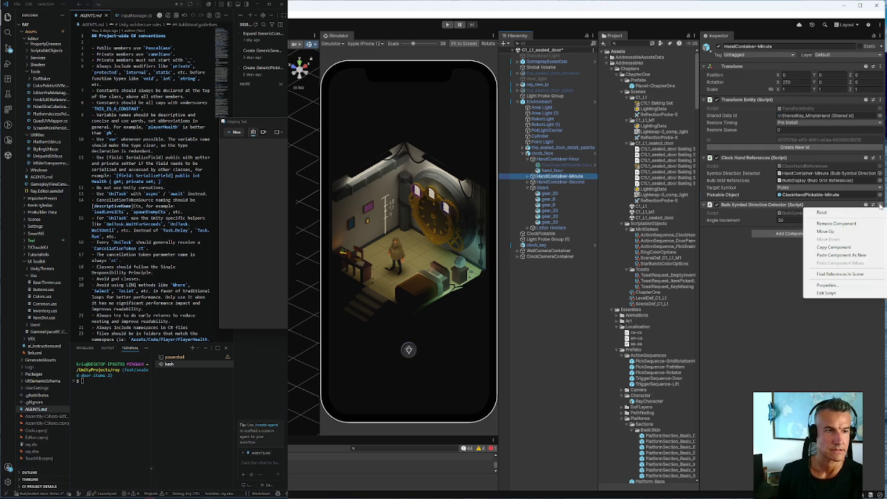
left_click(841, 255)
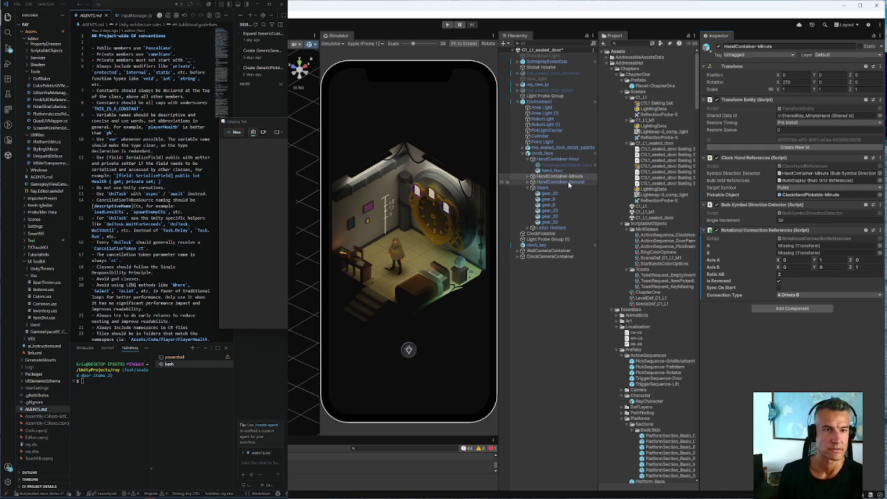
mouse_move(560, 177)
left_mouse_down()
mouse_move(797, 255)
mouse_move(817, 246)
left_mouse_up()
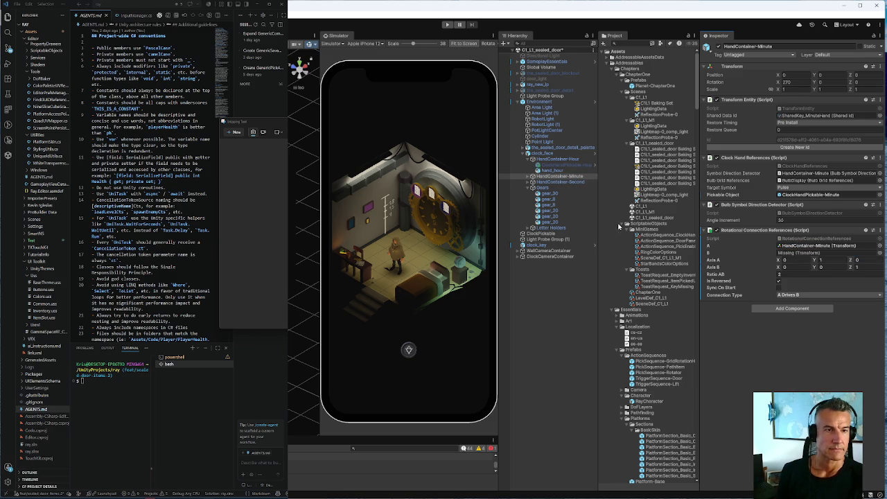
Paste Rotational Connection References onto HandContainer-Second with A set to HandContainer-Second.
left_click(573, 184)
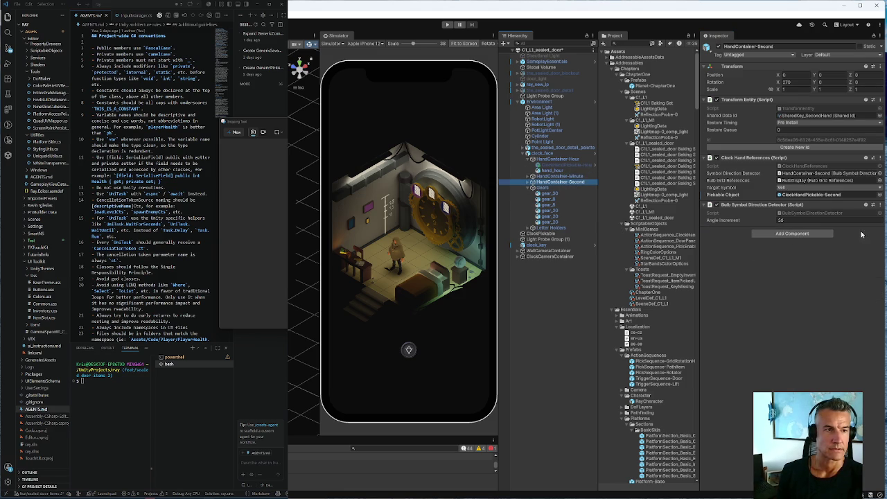
left_click(878, 205)
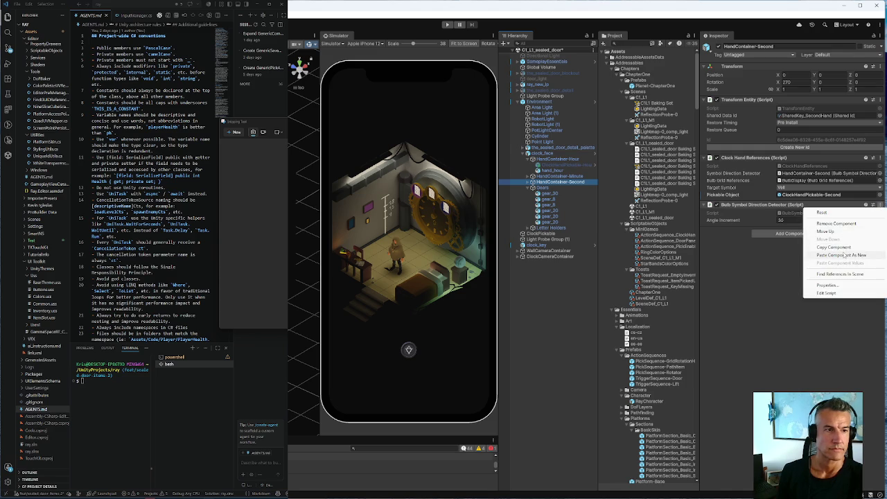
left_click(846, 255)
left_click_drag(551, 185, 816, 247)
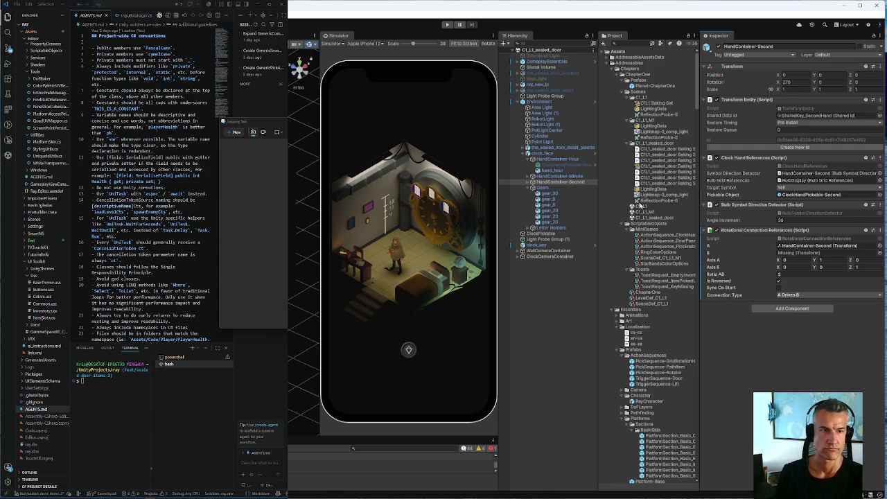
left_click(650, 212)
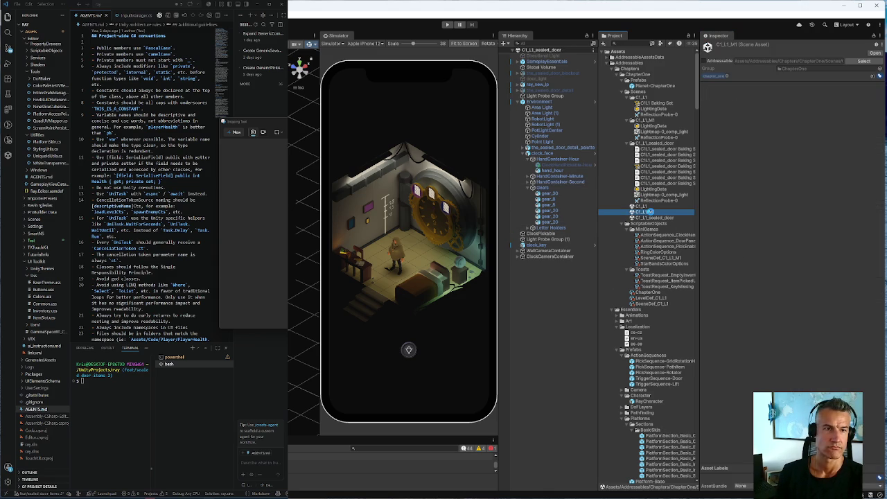
Open the C1_L1_M1 scene and check that HandContainer-Hour's connection B is gear_30.
double_click(650, 212)
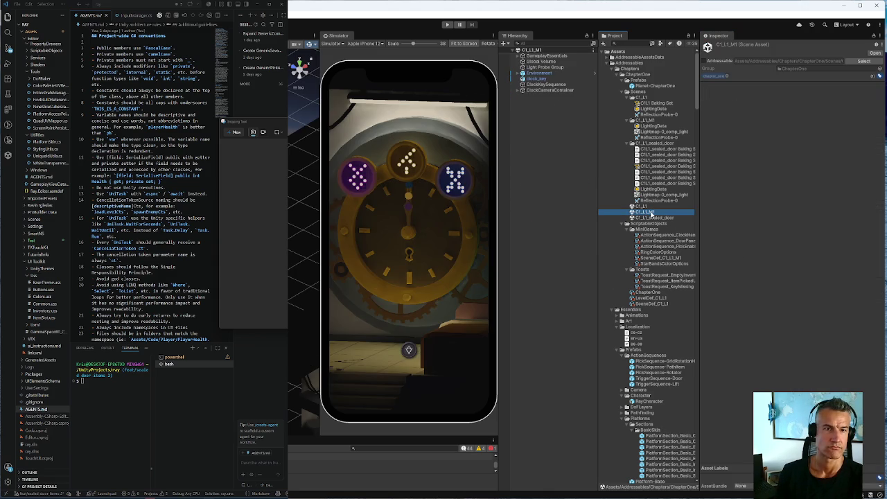
left_click(519, 73)
left_click(543, 125)
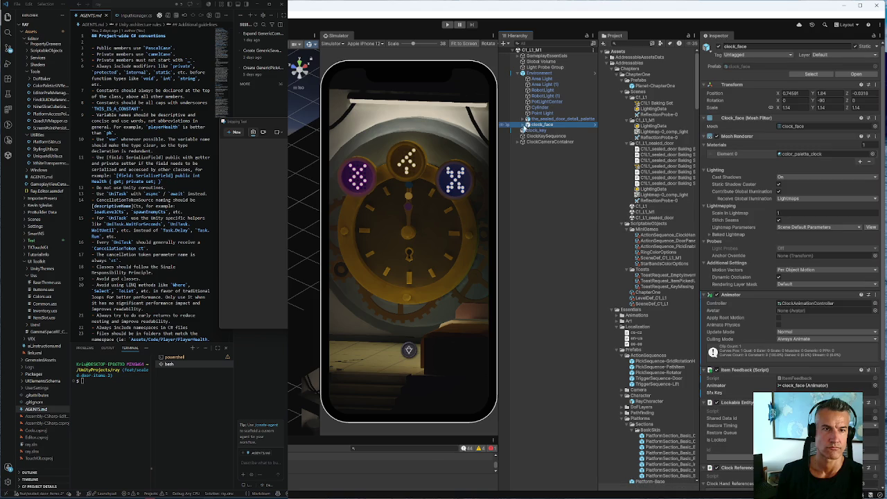
key("Right")
key("Down")
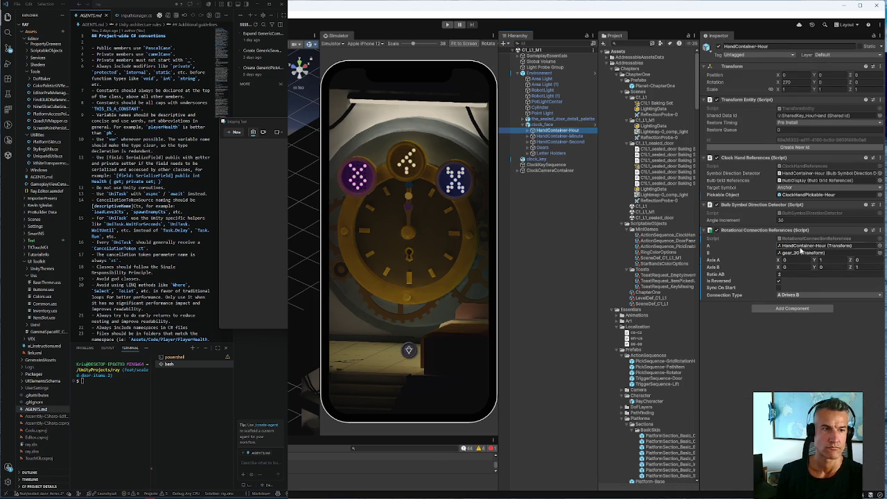
left_click(804, 254)
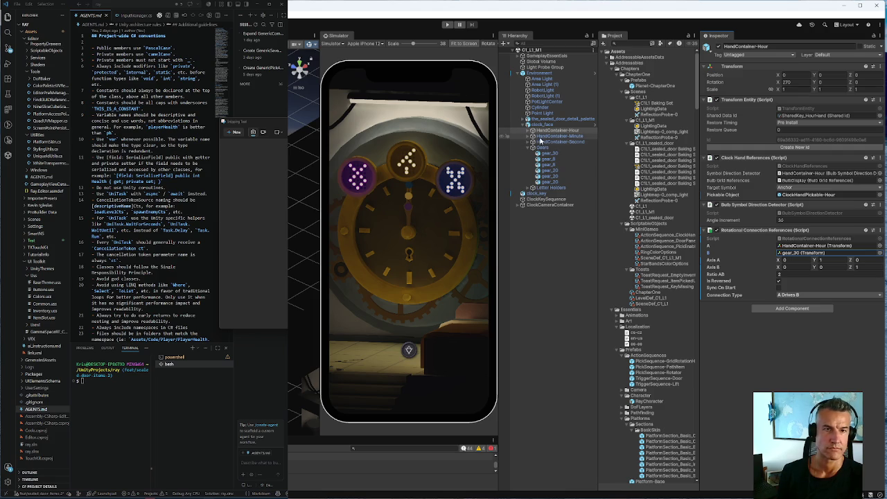
Confirm HandContainer-Minute and HandContainer-Second also link to gear_30, then reopen C1_L1_sealed_door.
left_click(554, 136)
left_click(814, 252)
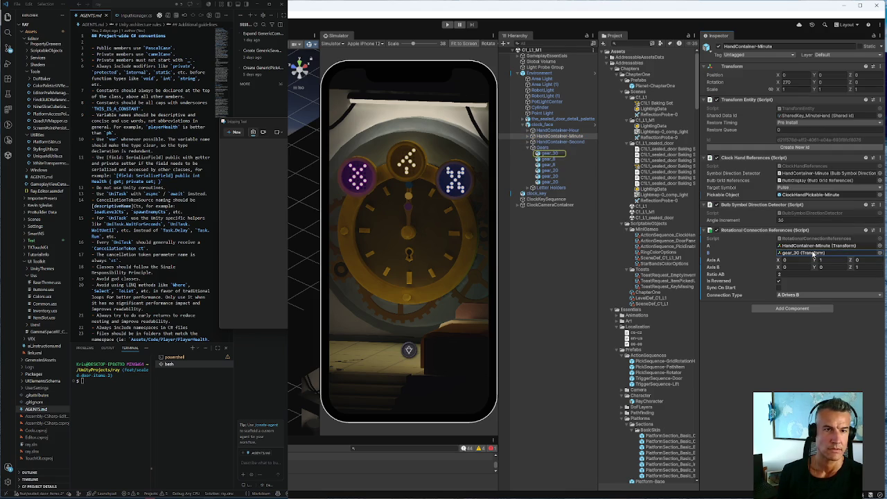
left_click(554, 141)
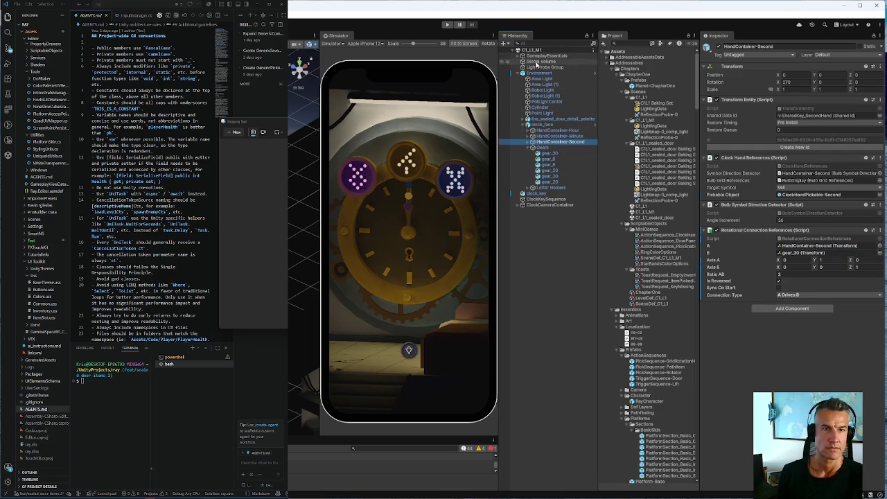
double_click(653, 218)
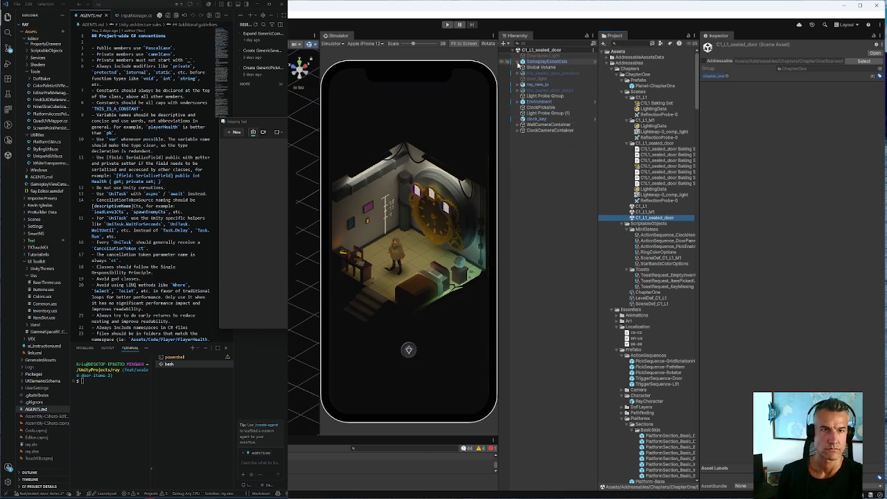
Expand GameplayEssentials, Environment, clock_face and Gears, reviewing the three hand containers.
left_click(517, 62)
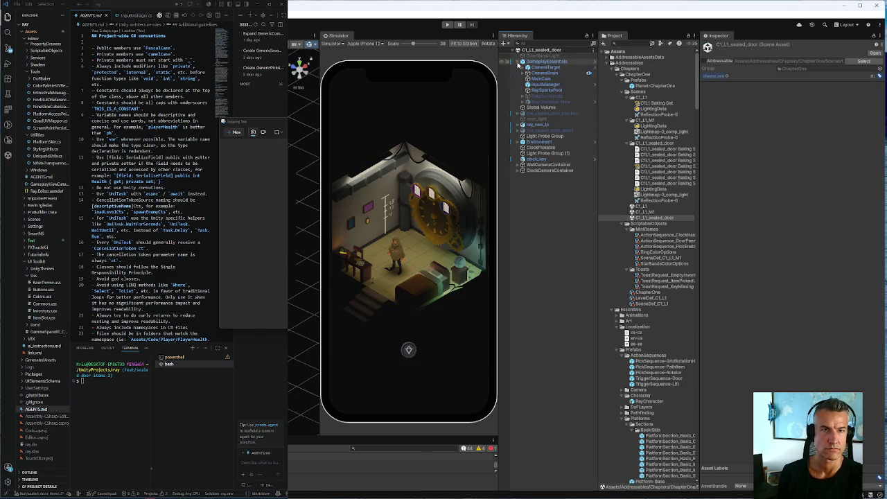
left_click(522, 141)
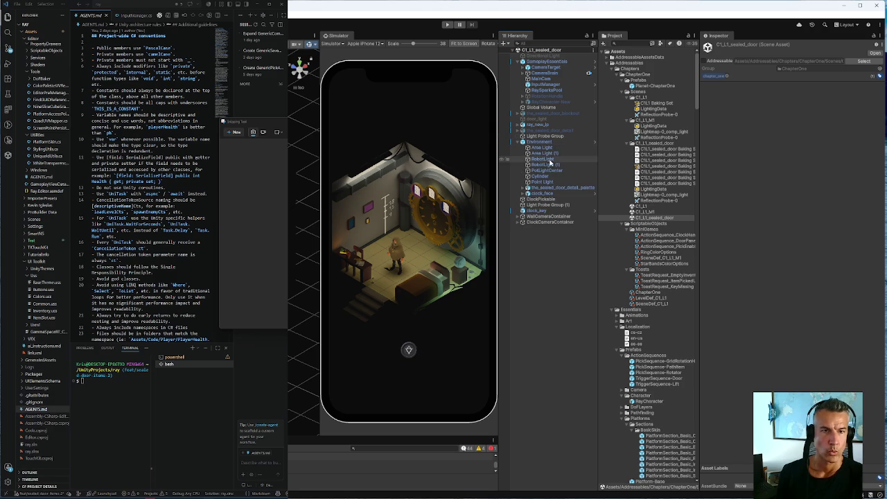
left_click(524, 193)
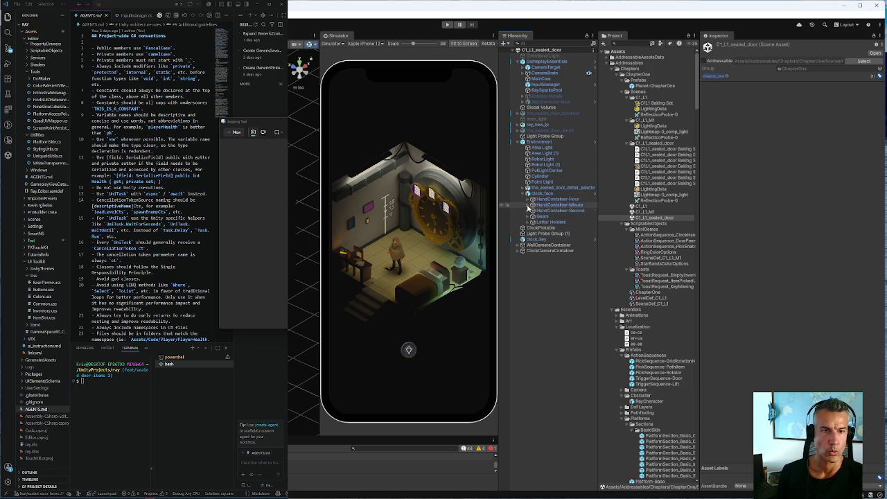
left_click(528, 204)
left_click(551, 206)
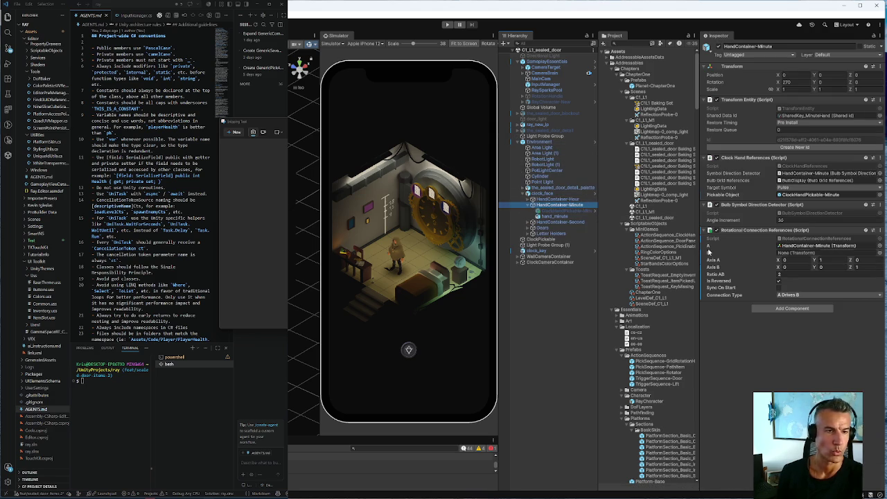
left_click(556, 200)
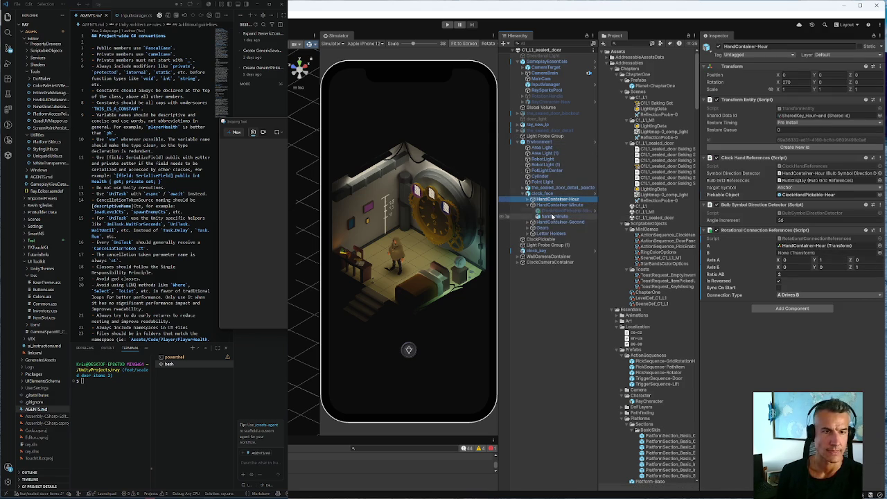
left_click(558, 221)
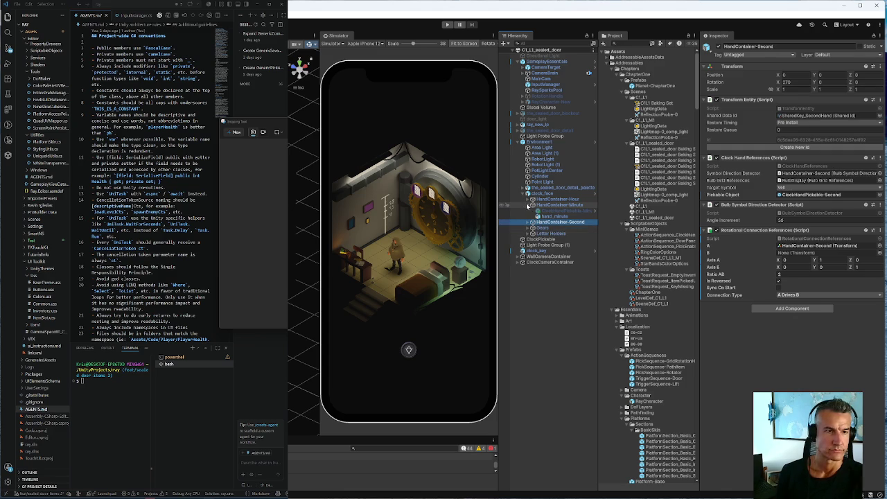
left_click(528, 205)
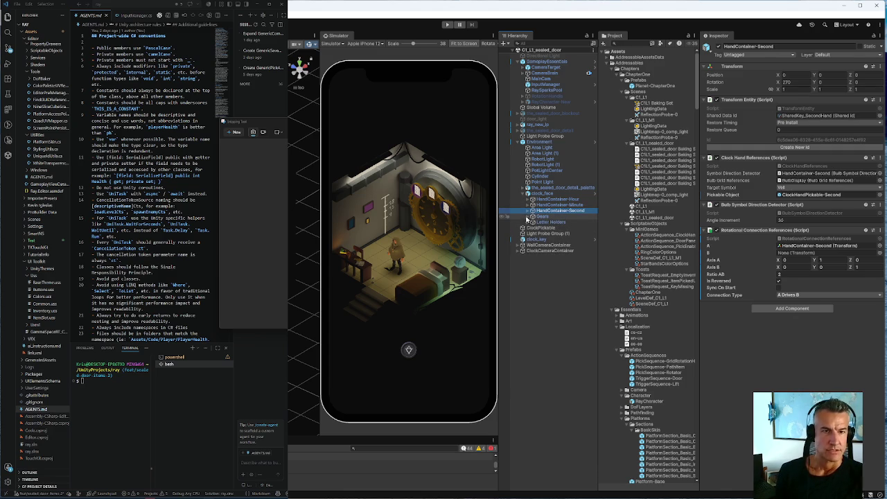
left_click(532, 217)
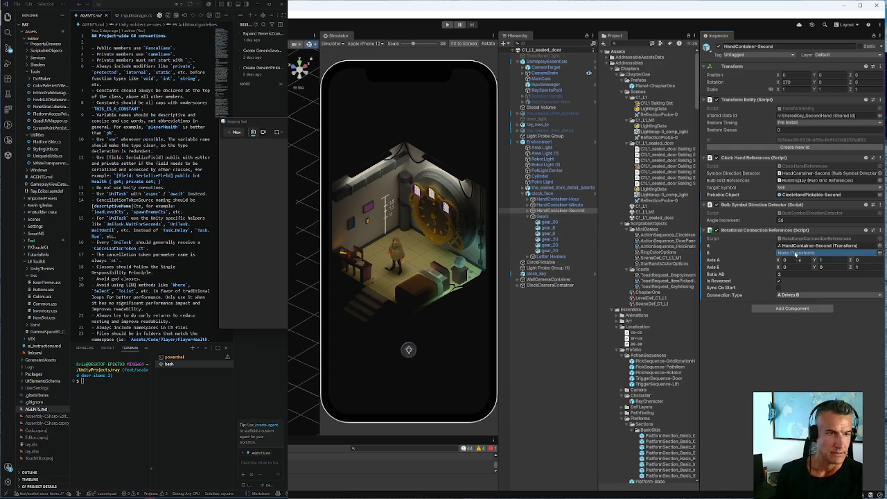
Set field B to gear_30 on HandContainer-Minute and HandContainer-Hour's Rotational Connection References.
left_click(548, 205)
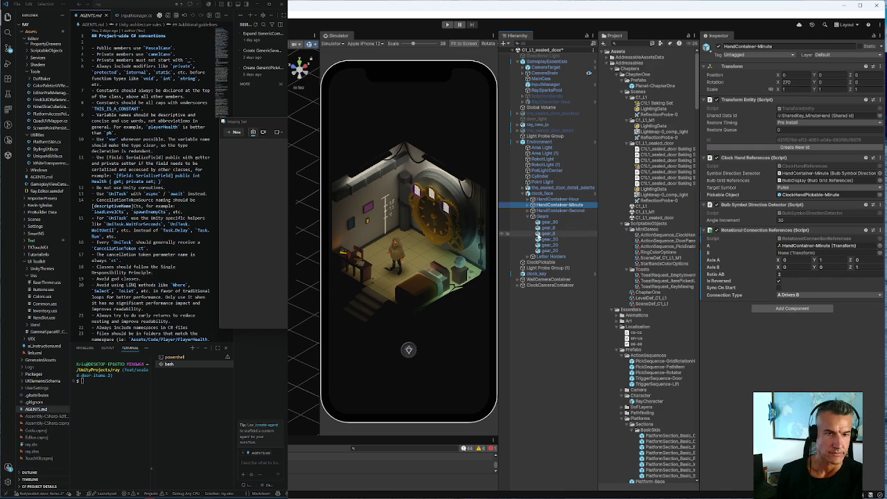
left_click_drag(547, 223, 793, 258)
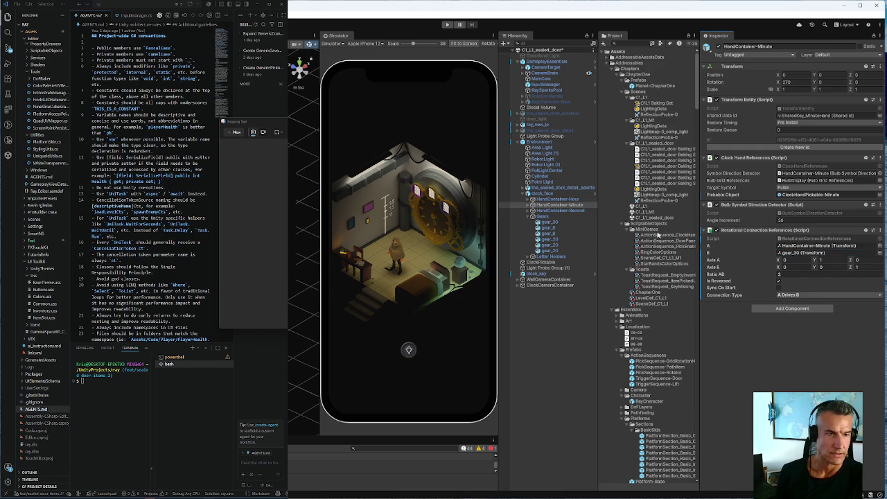
left_click(558, 200)
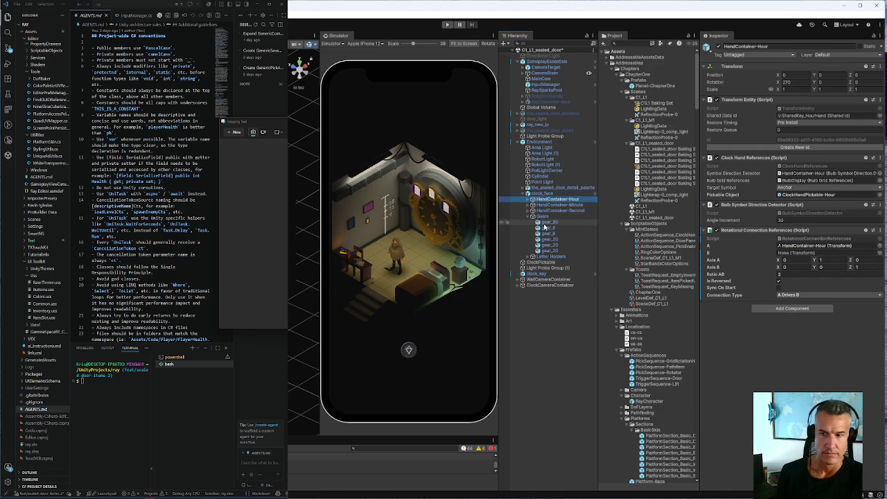
left_click_drag(546, 223, 792, 254)
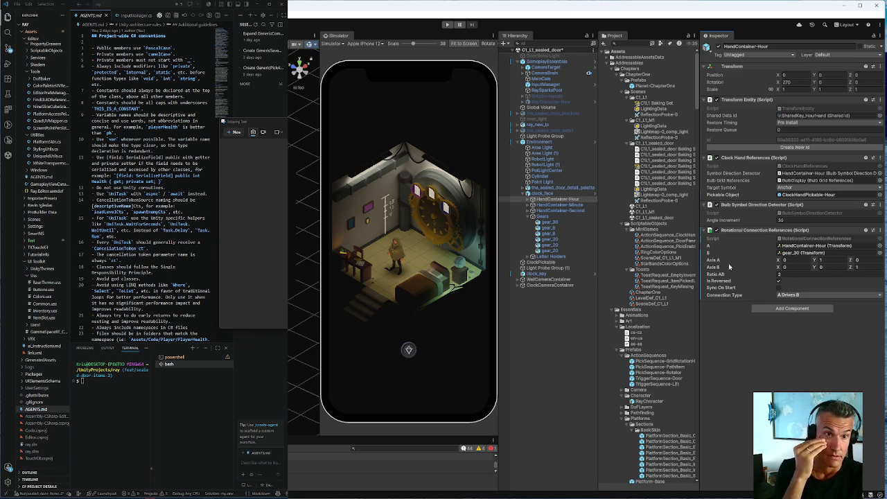
left_click(550, 224)
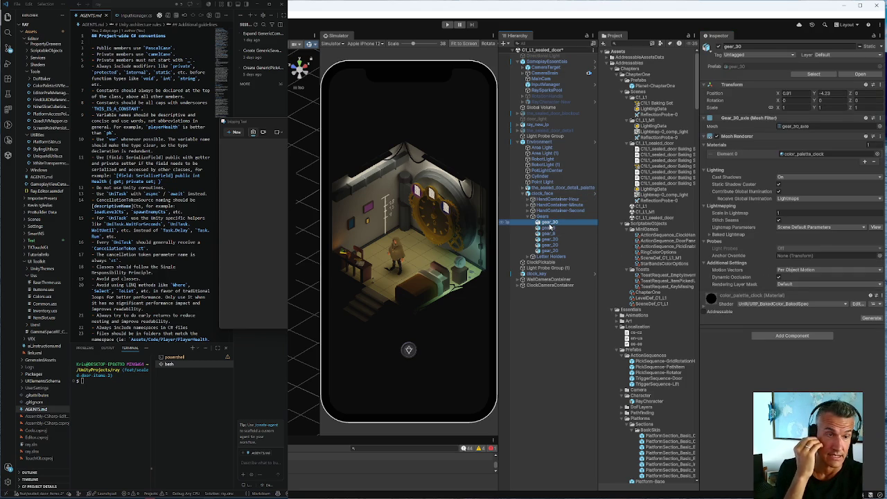
Step through the gear_* objects under Gears, then select the C1_L1_M1 scene asset.
left_click(549, 228)
left_click(549, 239)
left_click(549, 250)
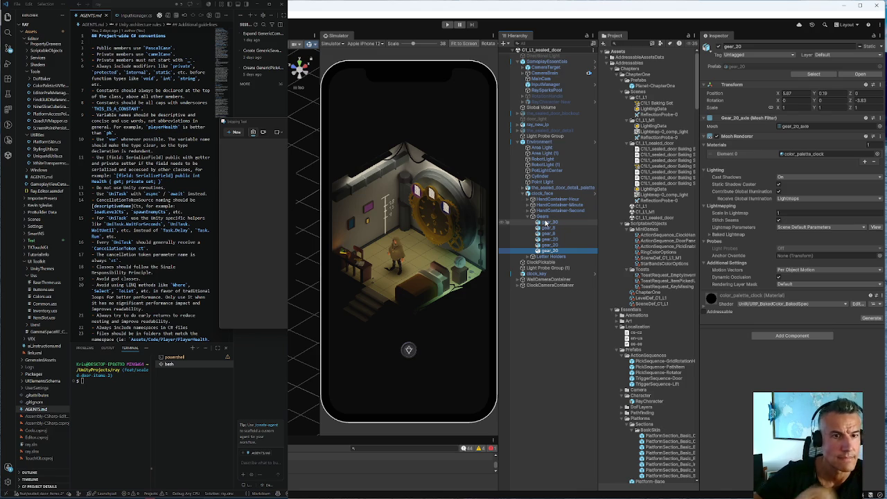
left_click(649, 212)
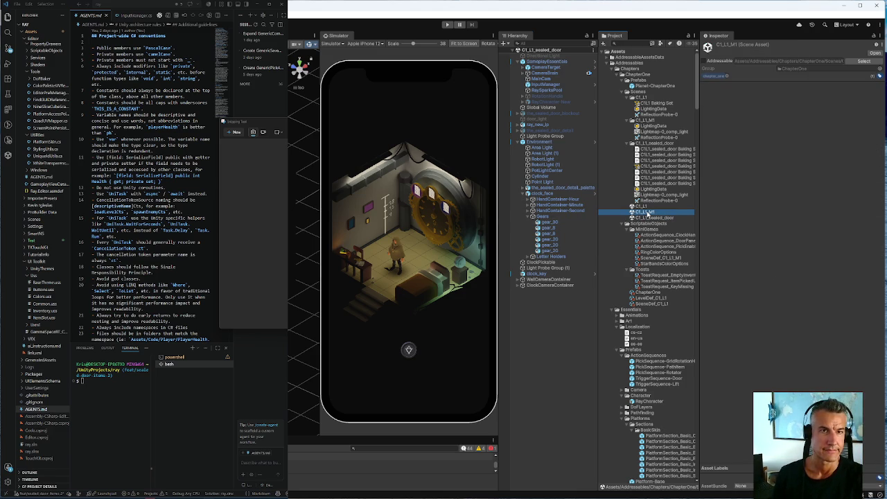
Open C1_L1_M1 and view HandContainer-Hour's Rotational Connection References driving gear_30 at ratio 2.
left_click(647, 213)
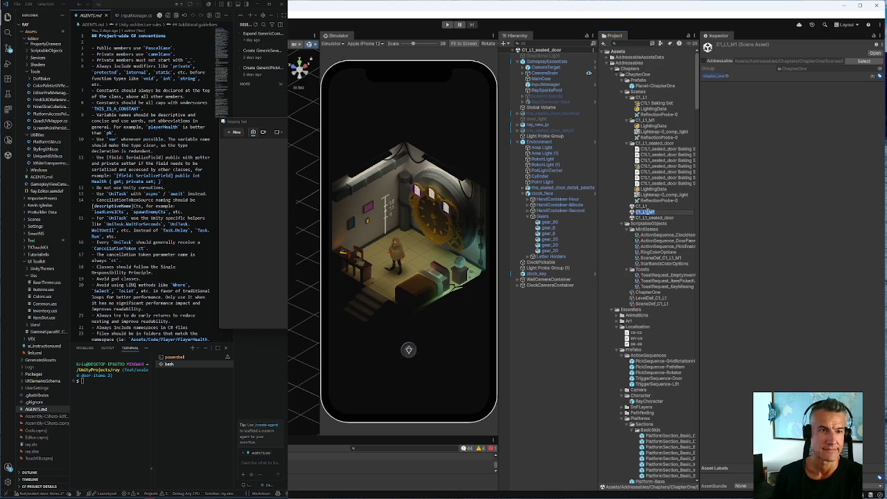
double_click(649, 213)
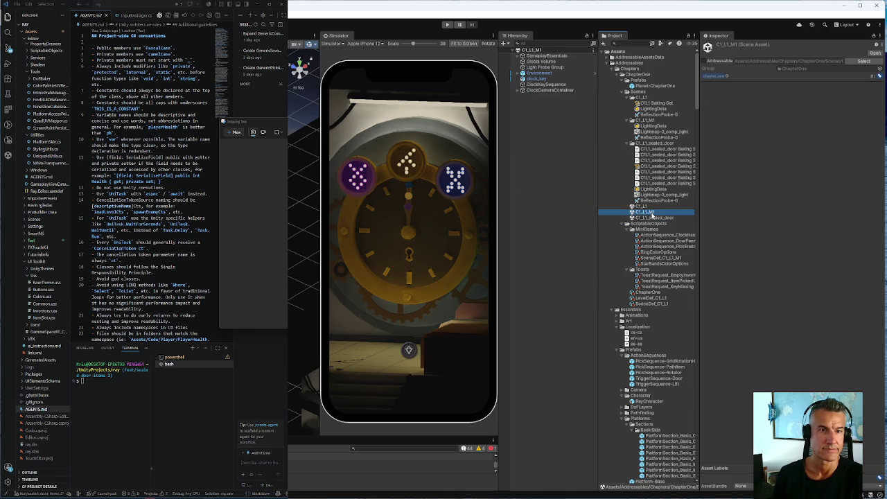
left_click(549, 90)
left_click(522, 90)
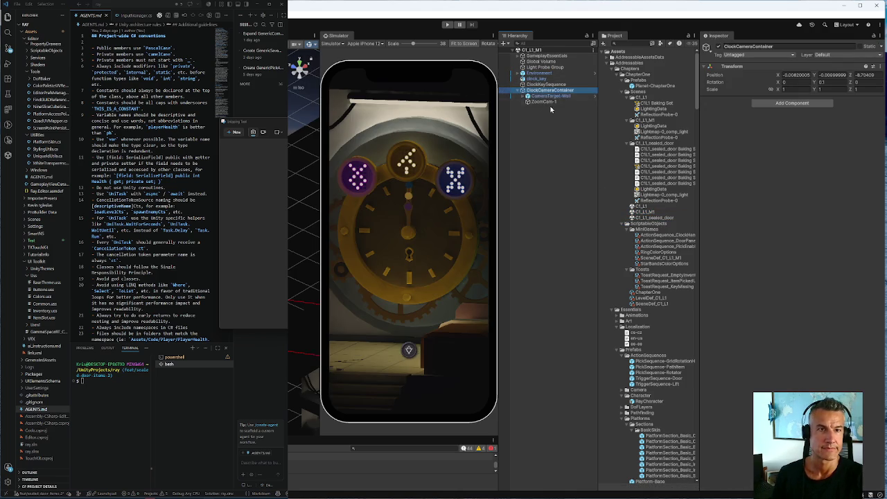
left_click(537, 84)
left_click(534, 79)
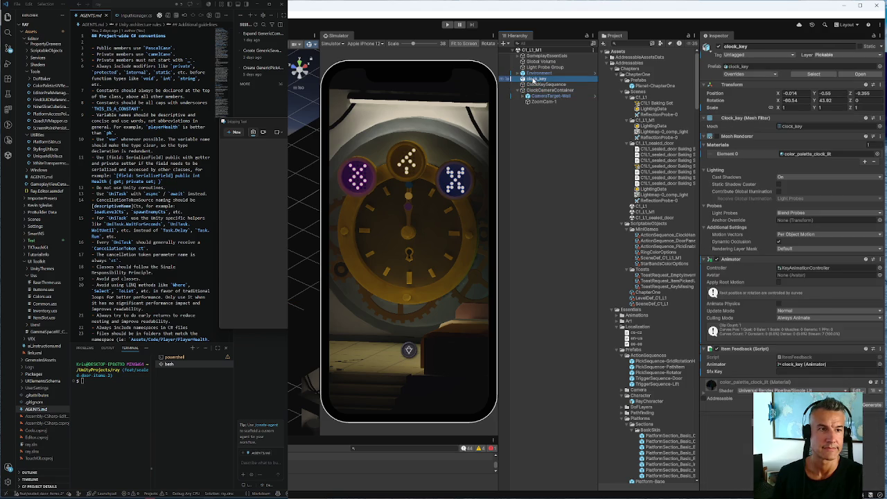
left_click(521, 74)
left_click(524, 125)
left_click(523, 125)
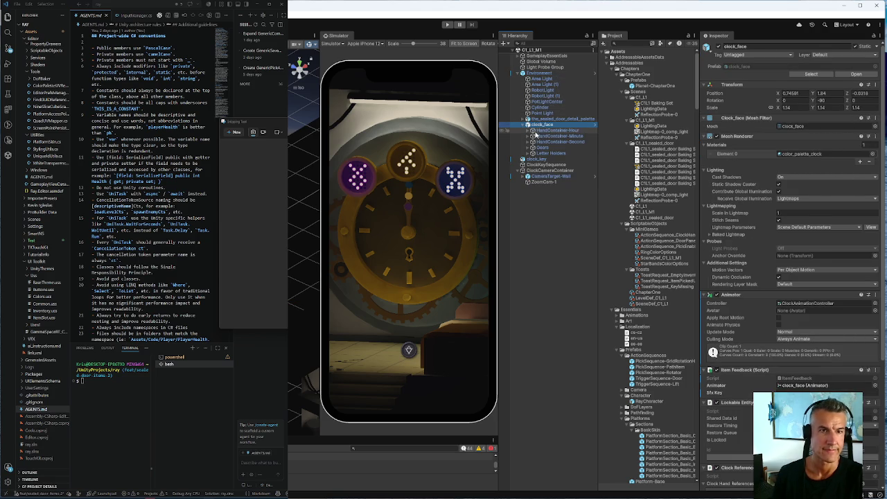
left_click(547, 131)
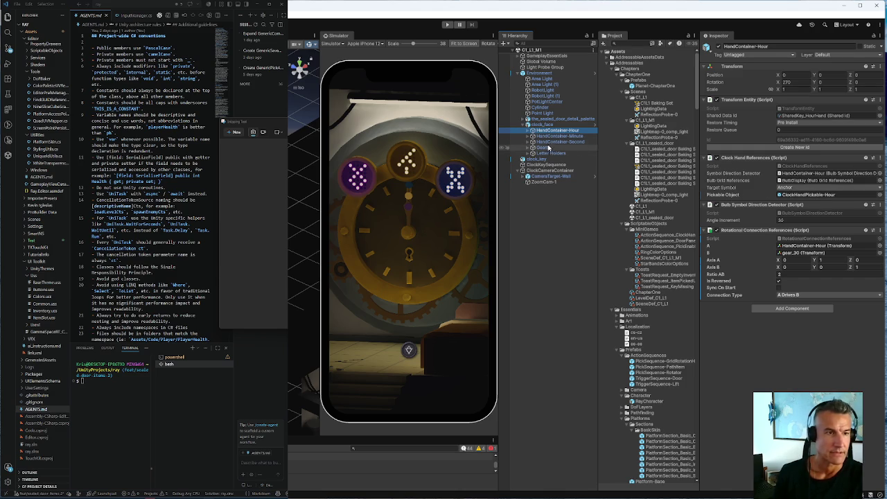
Copy gear_30's Rotational Connection References component in M1, then exit Play mode with Ctrl+P.
left_click(528, 142)
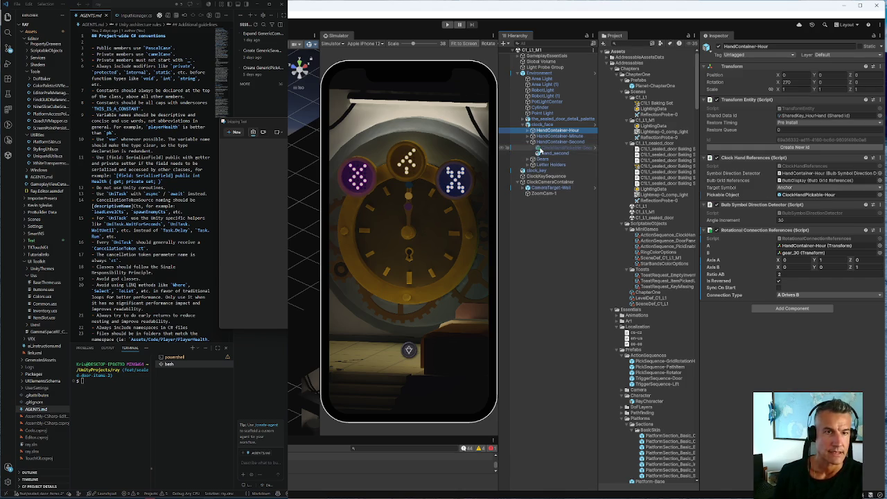
left_click(528, 159)
left_click(549, 164)
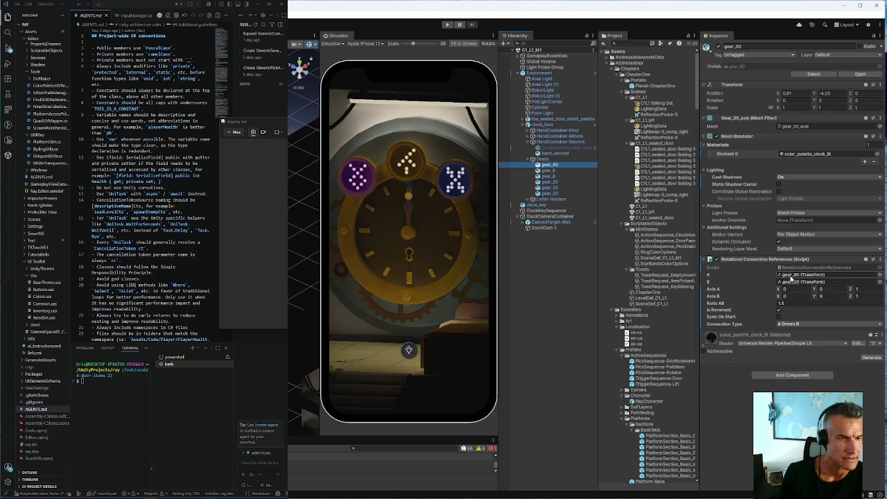
left_click(880, 261)
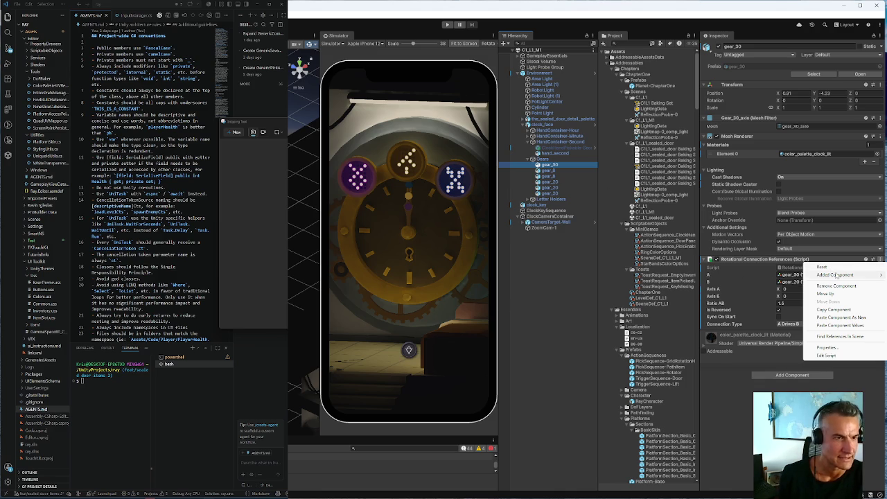
mouse_move(836, 275)
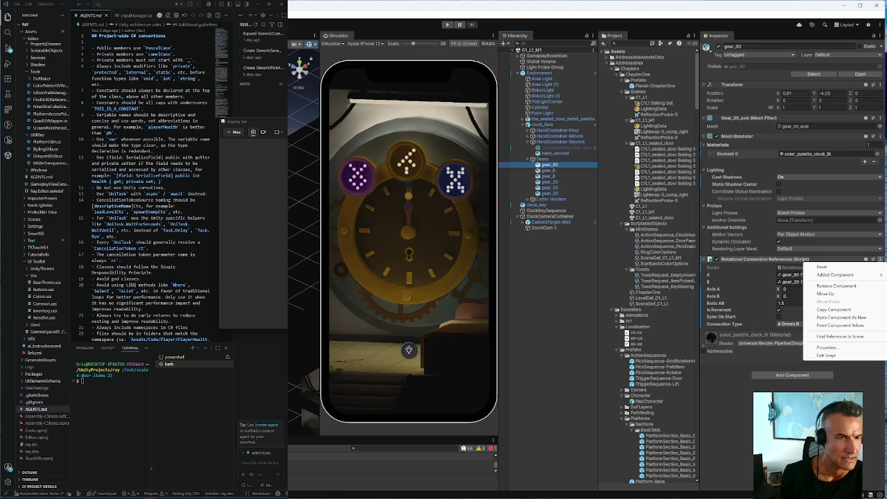
left_click(835, 310)
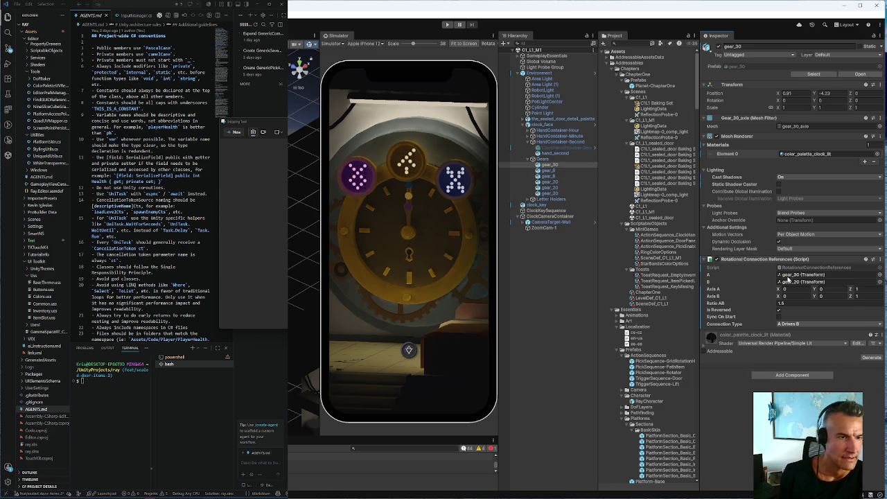
left_click(794, 283)
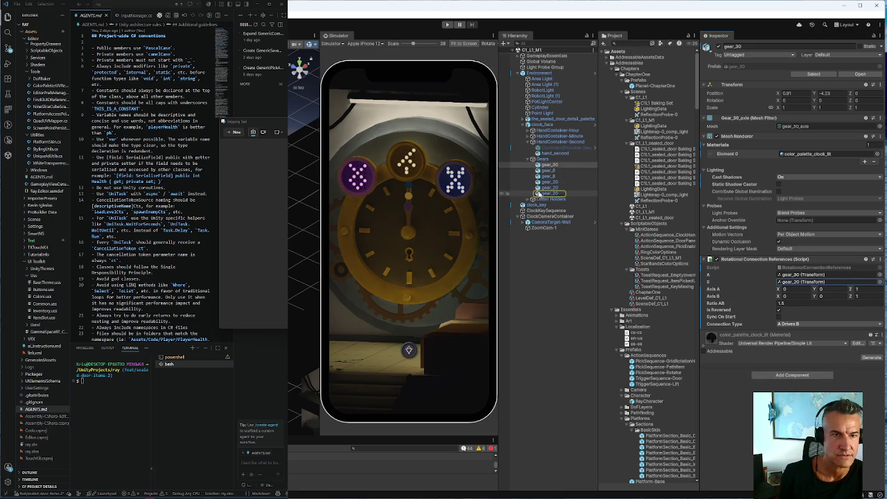
key("ctrl+p")
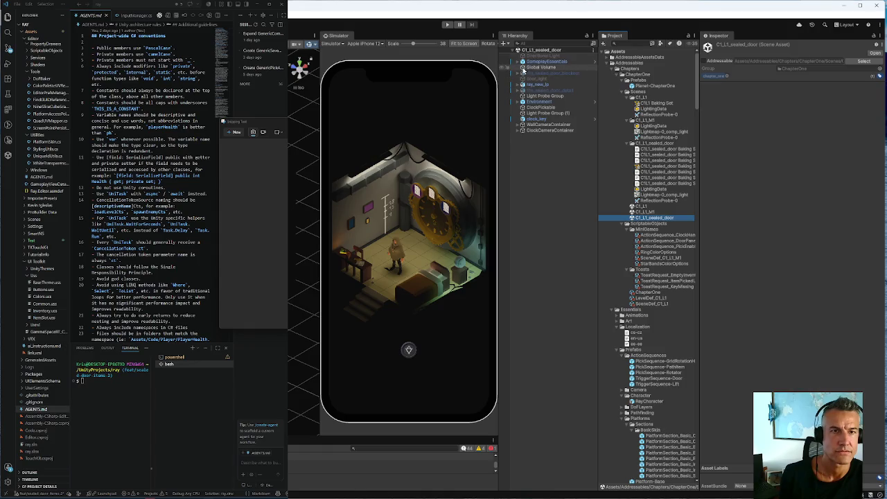
Expand Environment and clock_face in the sealed-door Hierarchy and select the Gears group.
left_click(518, 101)
left_click(528, 153)
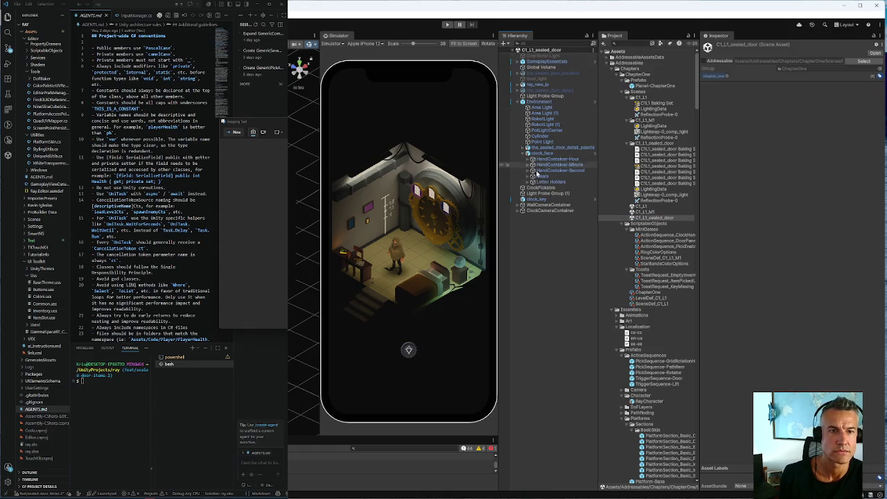
left_click(530, 177)
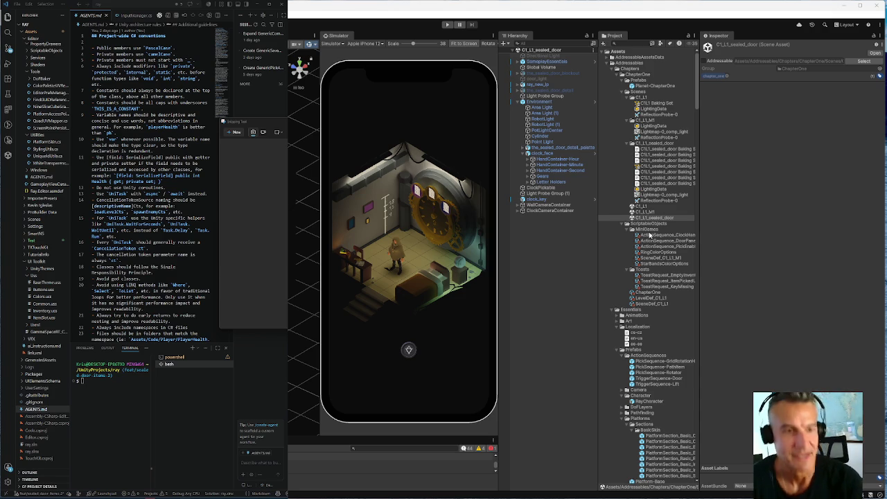
Compare HandContainer-Second, HandContainer-Minute and gear_30 components, with Gears expanded to list its gears.
left_click(558, 170)
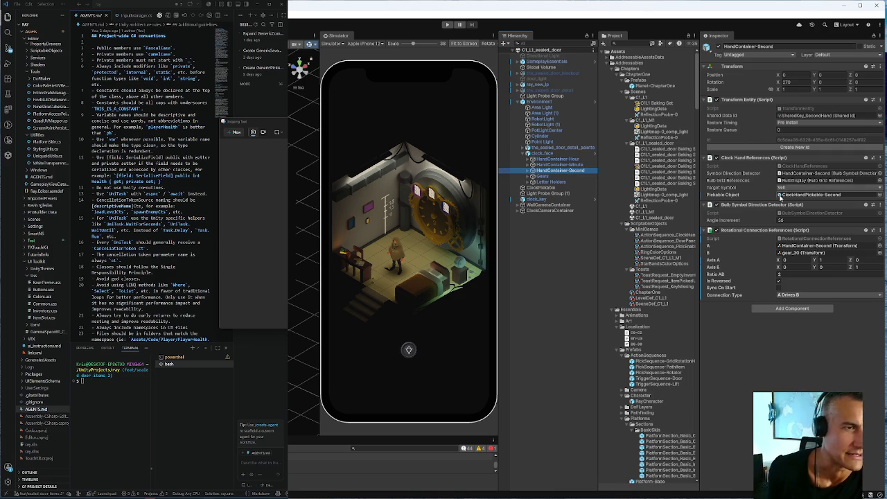
left_click(560, 164)
left_click(528, 176)
left_click(550, 182)
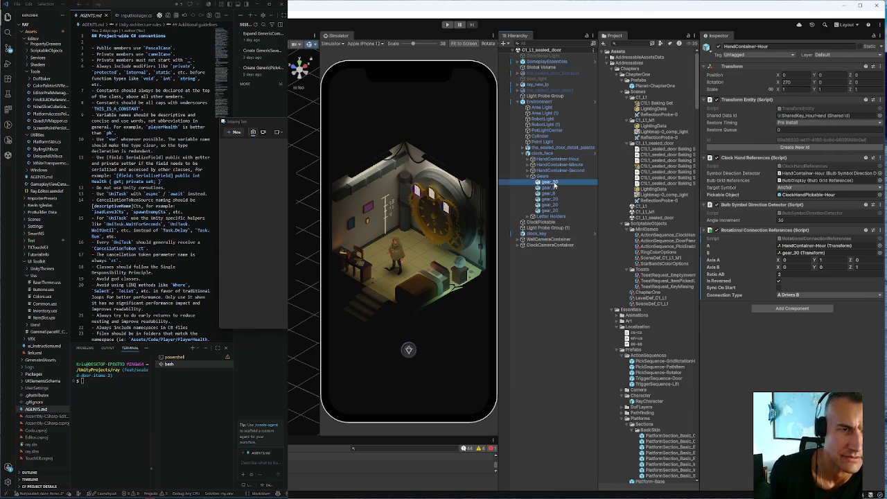
left_click(559, 170)
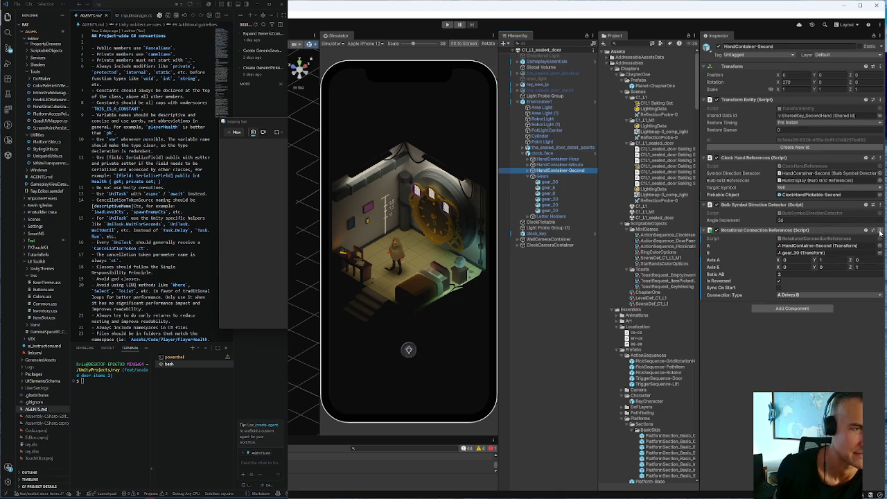
double_click(801, 252)
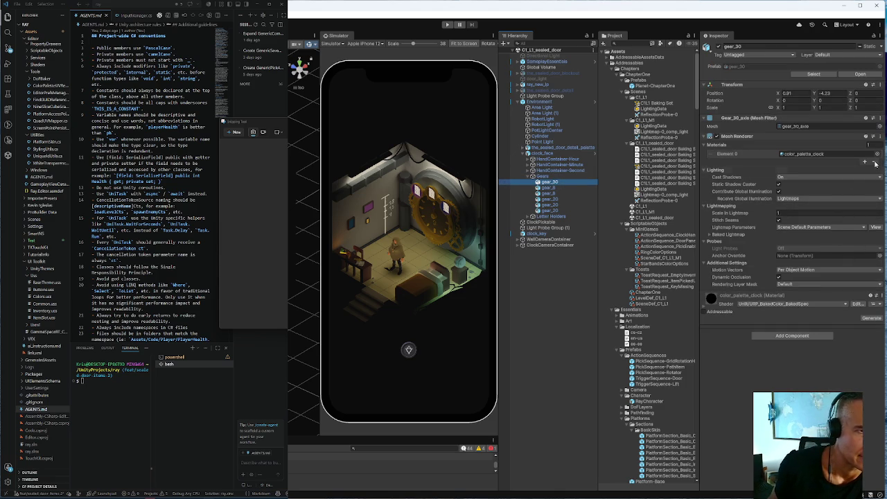
Paste Rotational Connection References onto gear_30 with A set to gear_30 and B to gear_20.
left_click(879, 137)
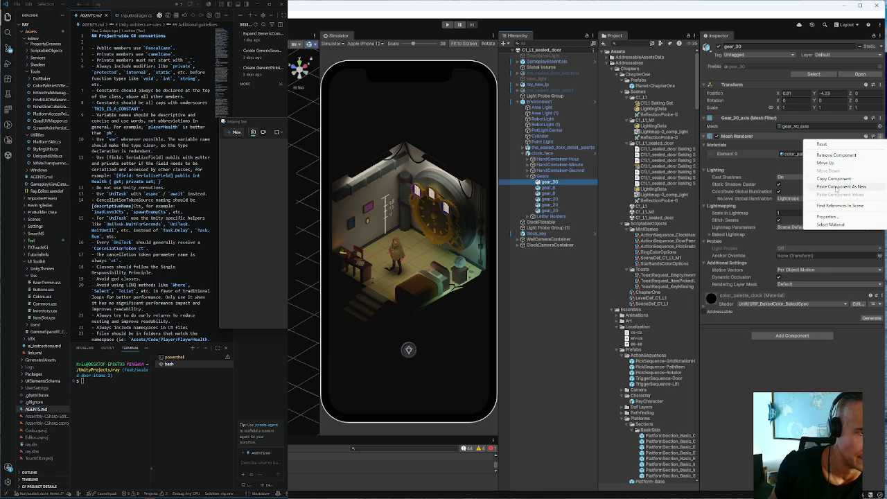
left_click(835, 187)
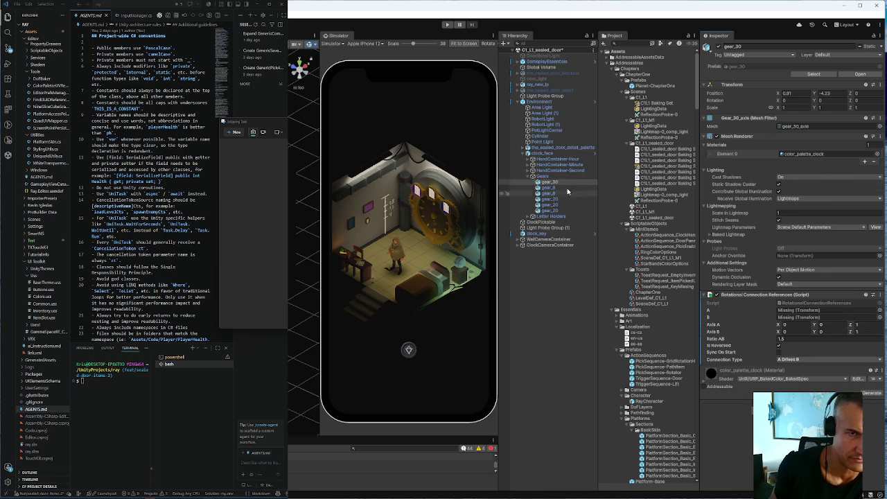
left_click_drag(555, 183, 792, 311)
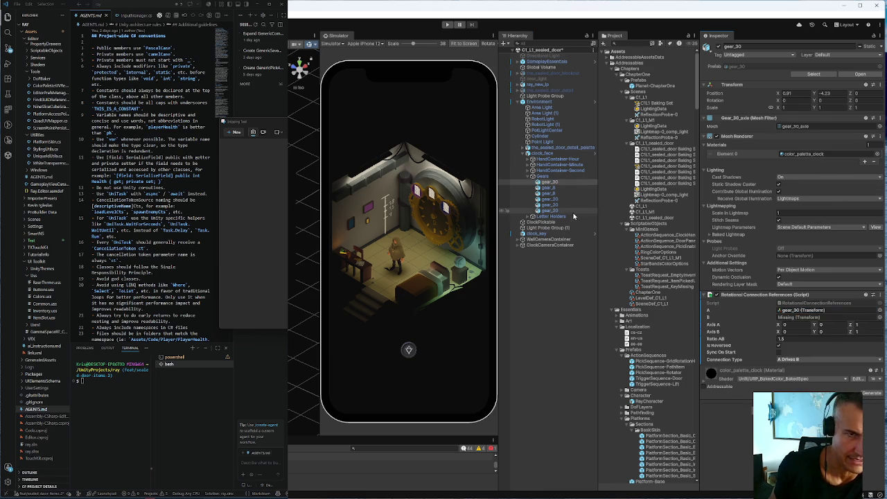
mouse_move(549, 211)
left_mouse_down()
mouse_move(693, 291)
mouse_move(792, 317)
left_mouse_up()
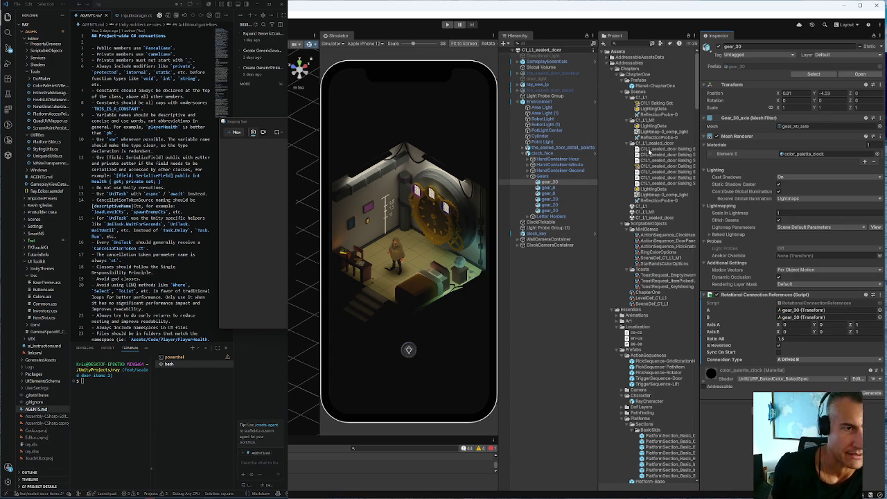
left_click(651, 211)
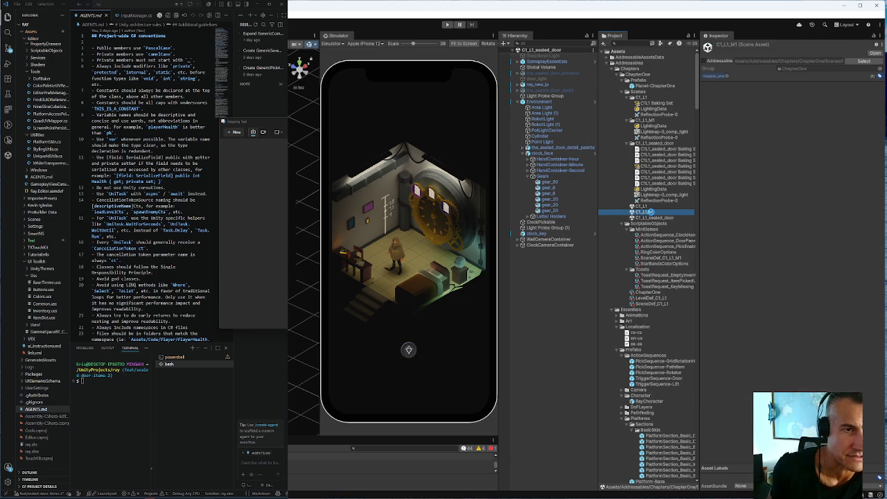
Open the C1_L1_M1 scene and select gear_8 under Environment > clock_face > Gears.
double_click(651, 212)
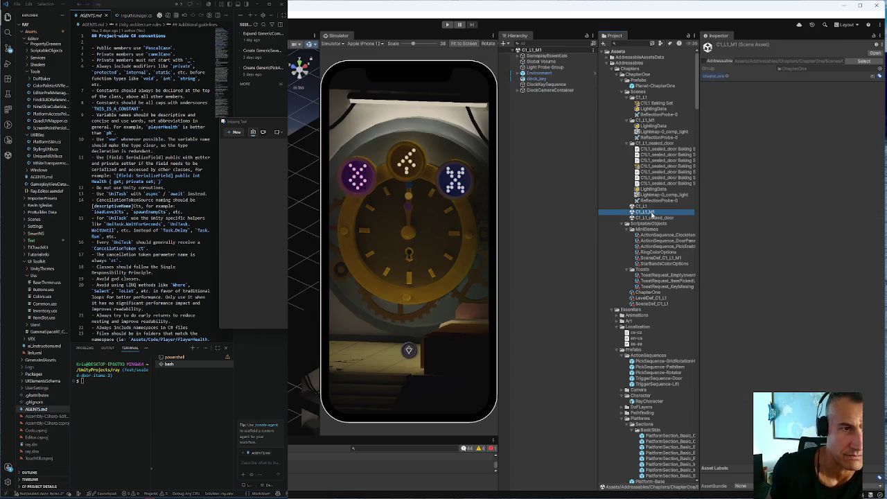
left_click(521, 74)
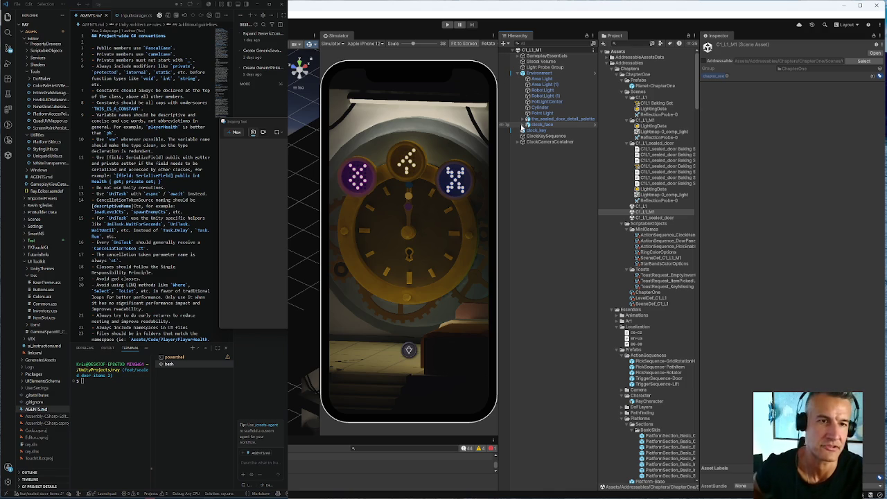
left_click(522, 125)
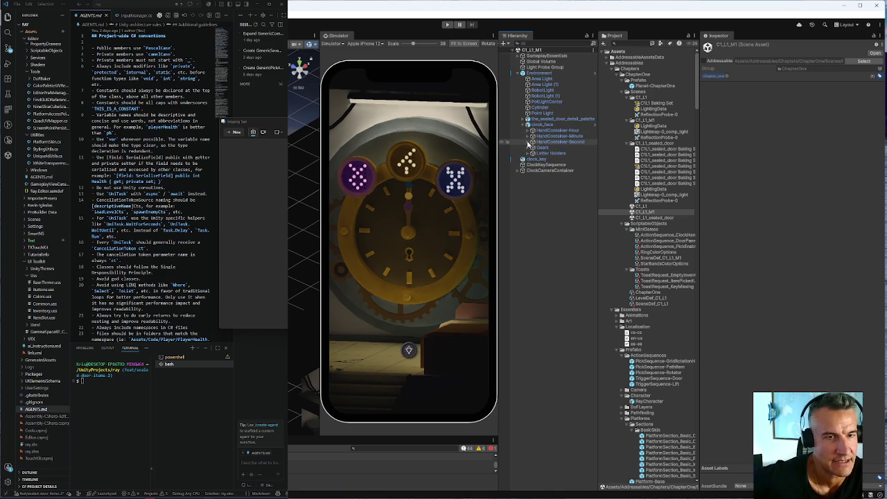
left_click(531, 142)
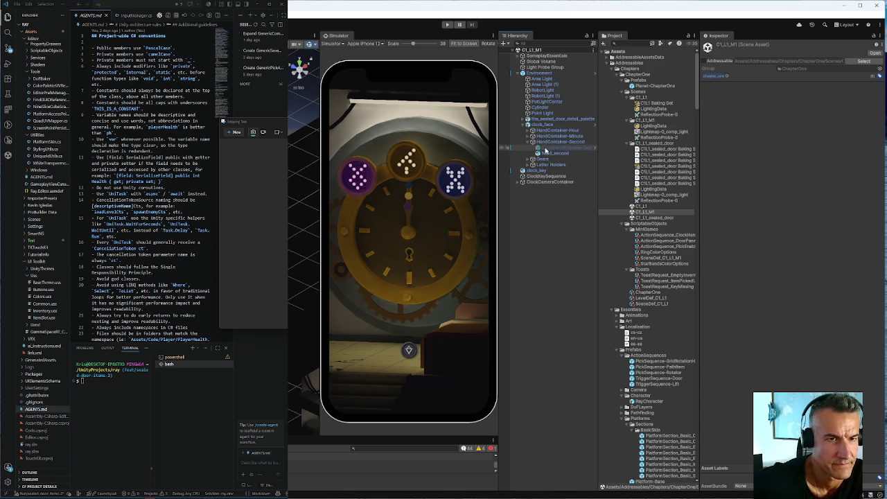
left_click(529, 158)
left_click(544, 170)
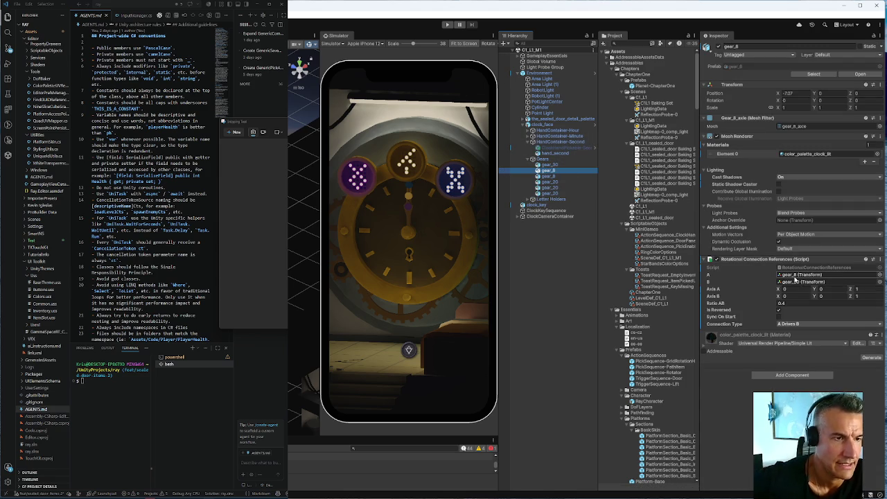
Copy gear_8's Rotational Connection References component (ratio 0.4), then reopen the C1_L1_sealed_door scene.
left_click(783, 303)
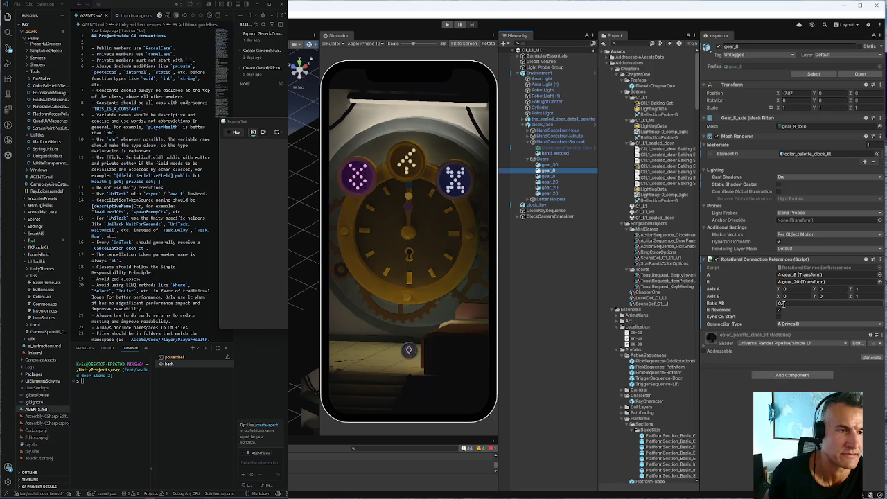
left_click(878, 259)
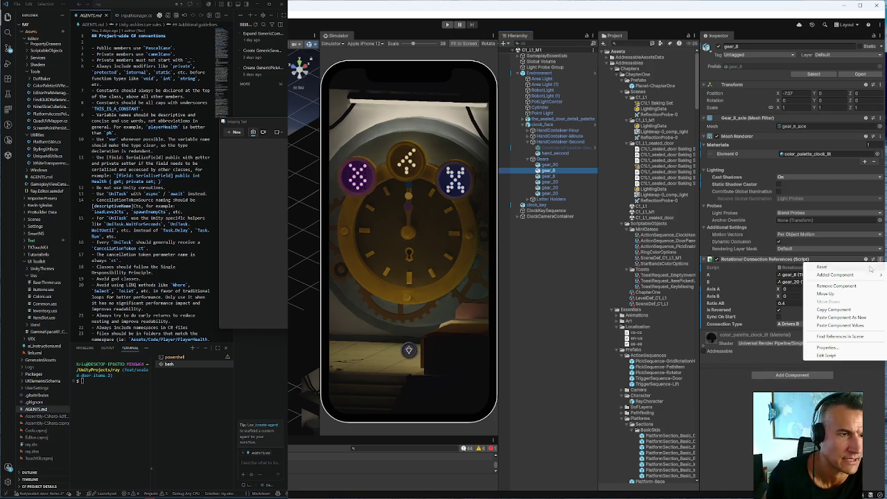
left_click(829, 309)
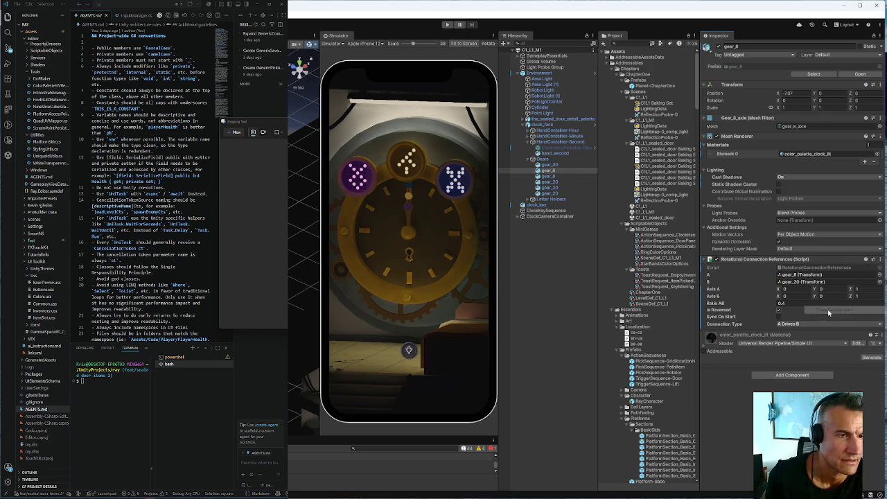
left_click(646, 218)
double_click(646, 218)
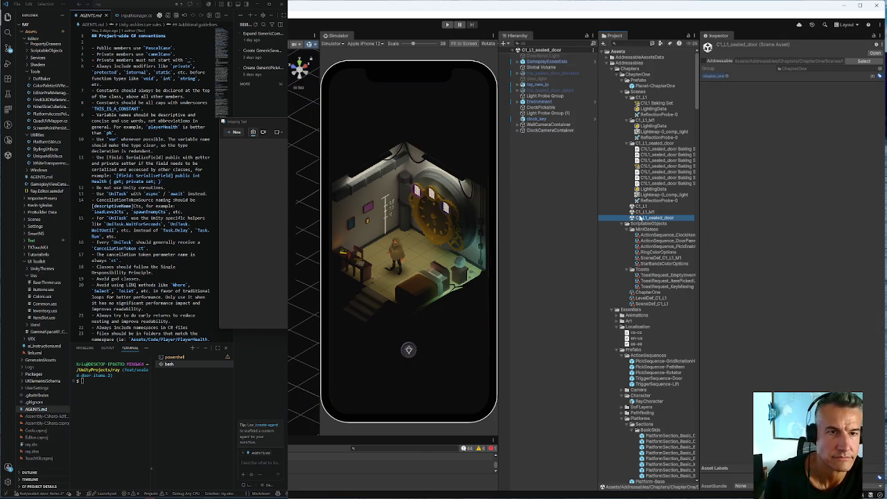
Paste the copied Rotational Connection References onto the sealed-door scene's gear_8 as a new component.
left_click(523, 102)
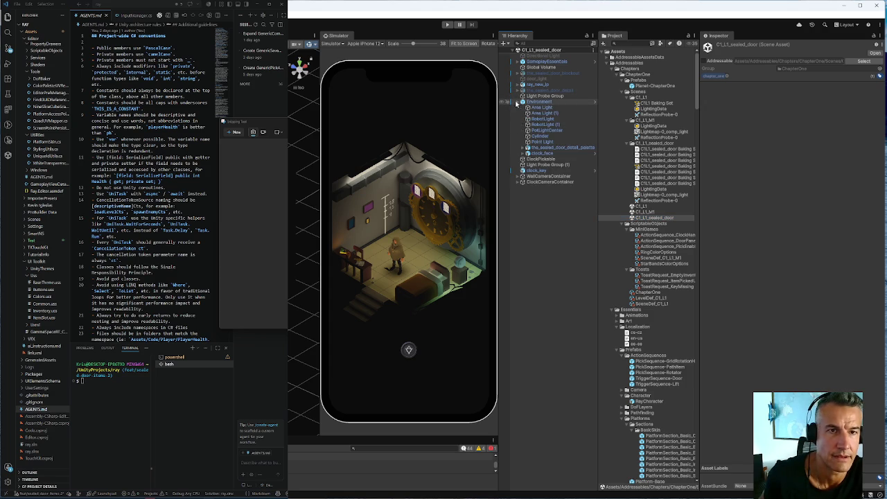
left_click(527, 153)
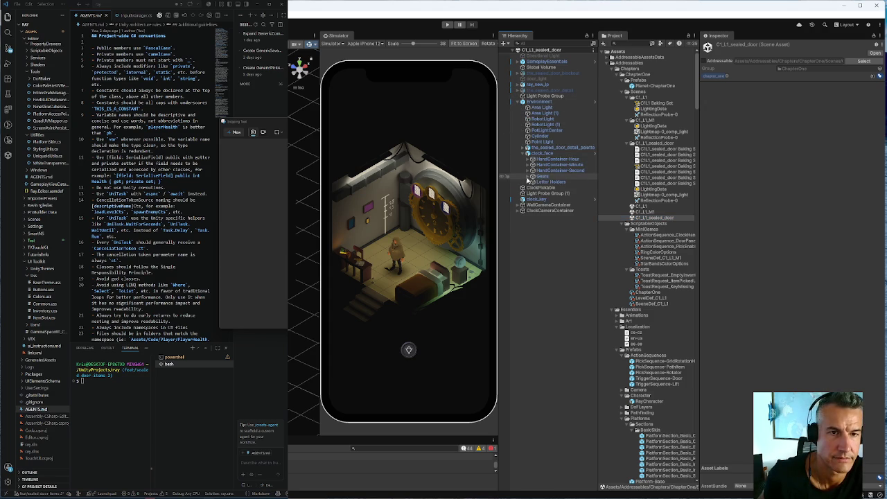
left_click(532, 177)
left_click(548, 188)
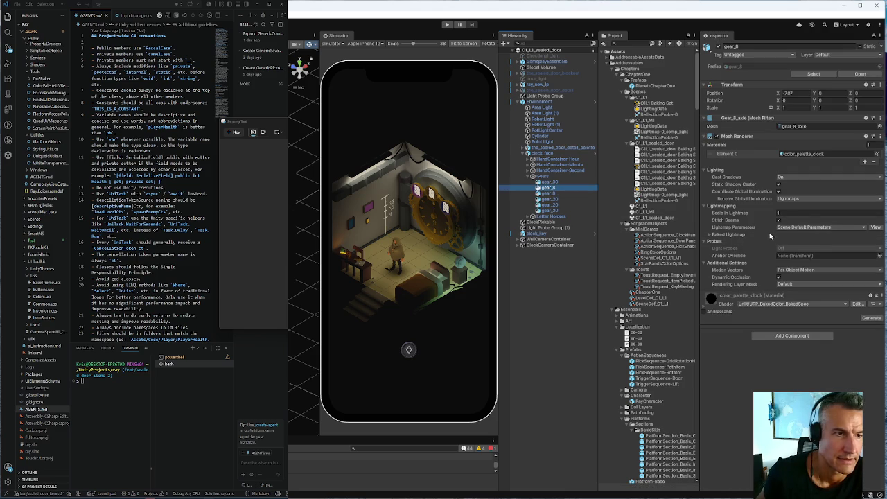
left_click(879, 138)
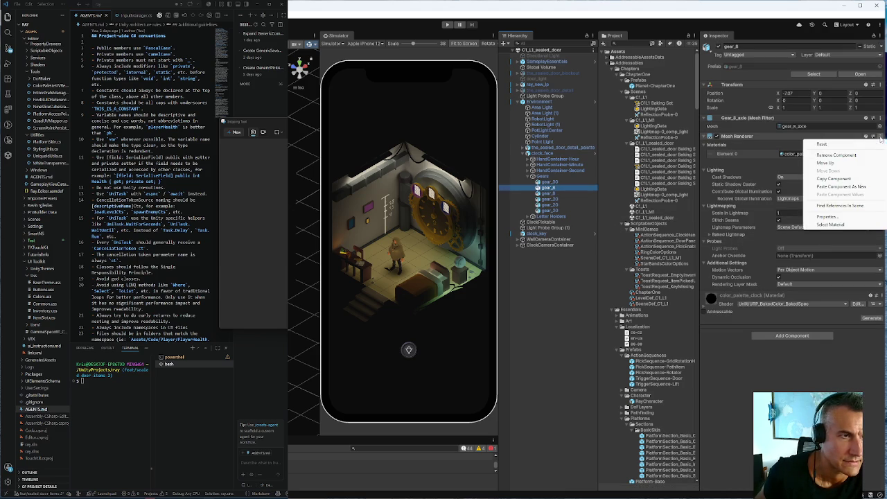
left_click(832, 188)
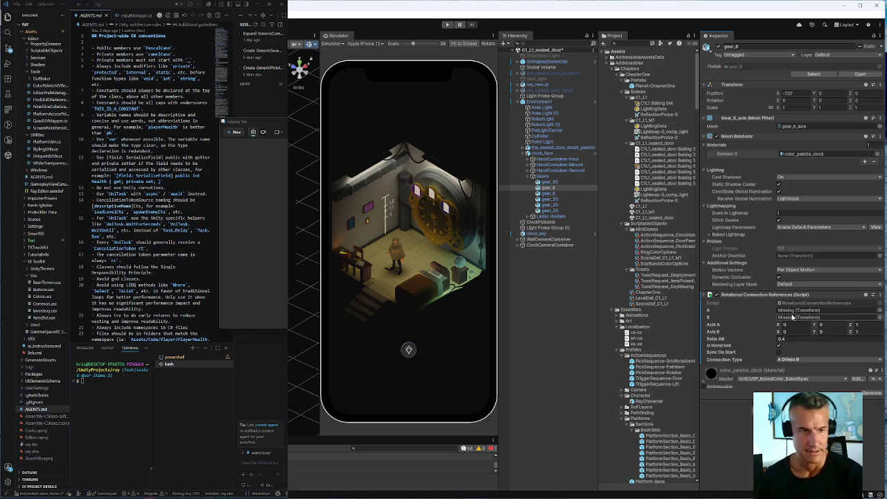
Assign gear_8 to connection A and gear_20 to connection B in the pasted component.
left_click(554, 189)
left_click_drag(547, 188, 821, 309)
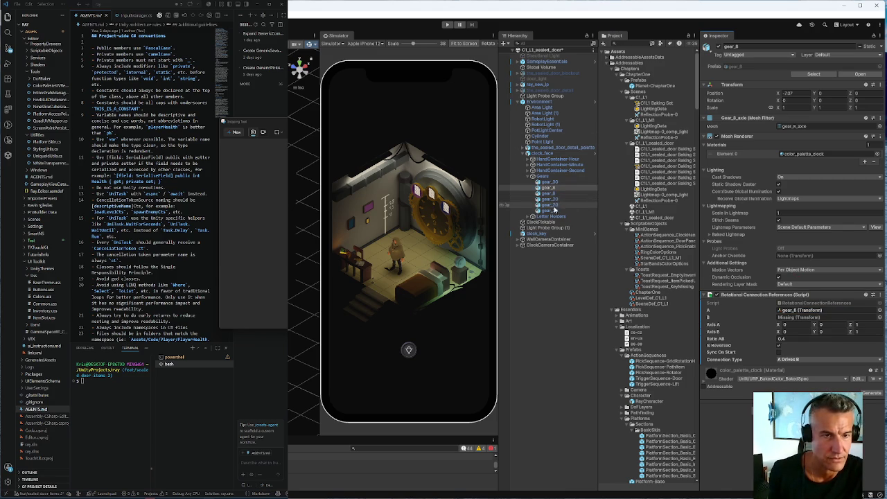
left_click_drag(555, 208, 797, 320)
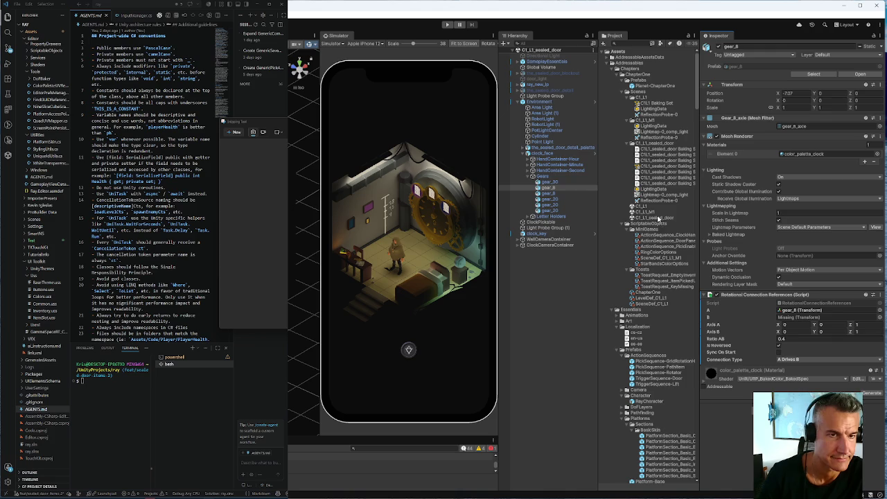
left_click(651, 217)
Open C1_L1_M1 and select gear_8 under Environment > clock_face > Gears to view its connection settings.
double_click(651, 212)
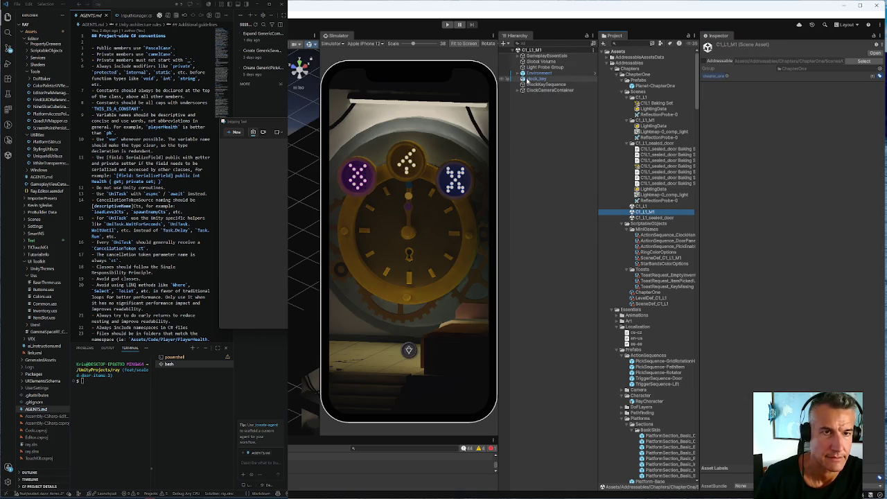
left_click(523, 72)
left_click(523, 125)
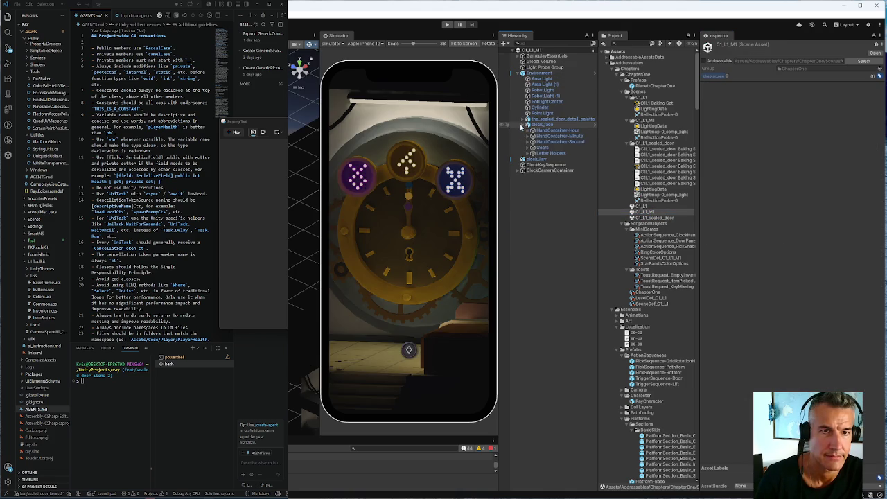
left_click(532, 148)
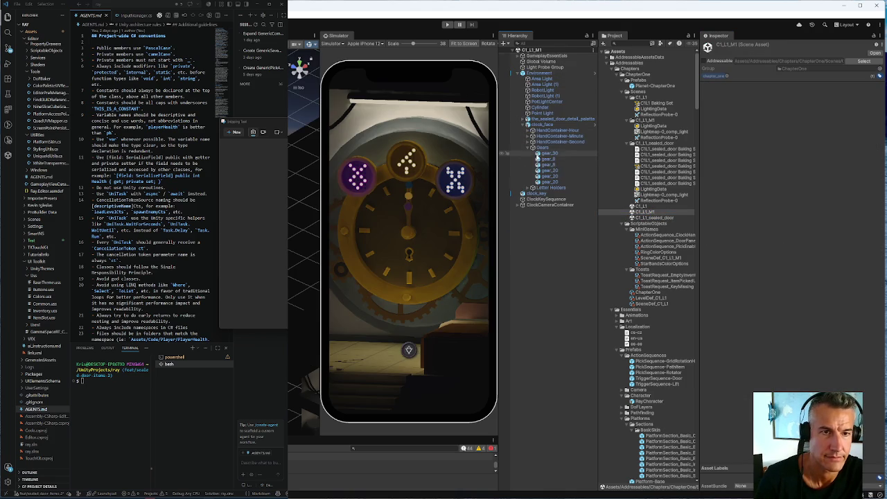
left_click(546, 159)
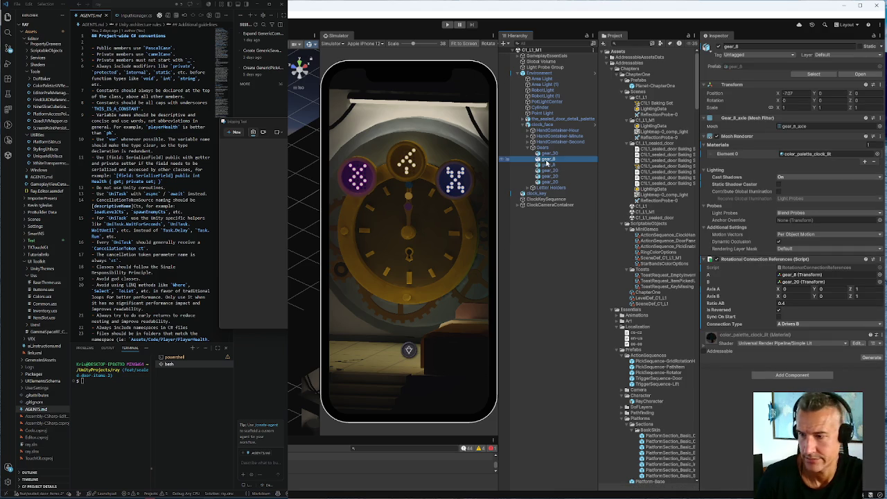
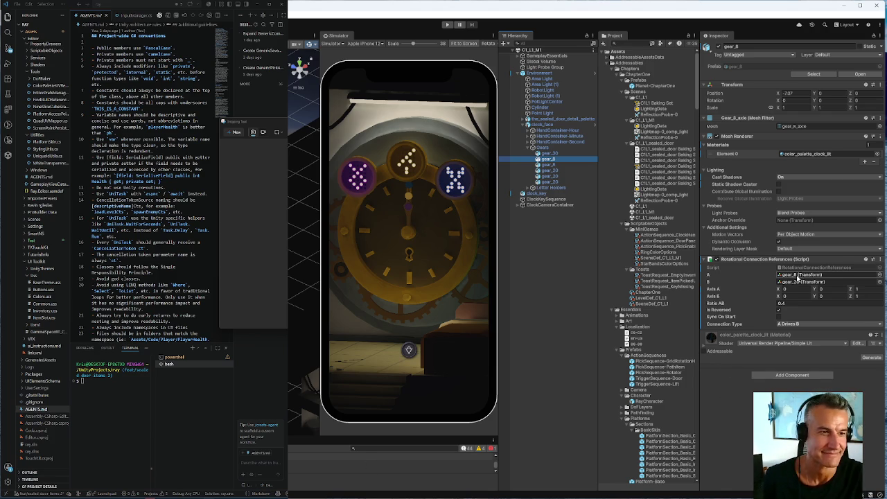
Set gear_20 as gear_8's B gear, then open the C1_L1_sealed_door scene.
left_click_drag(564, 169, 801, 284)
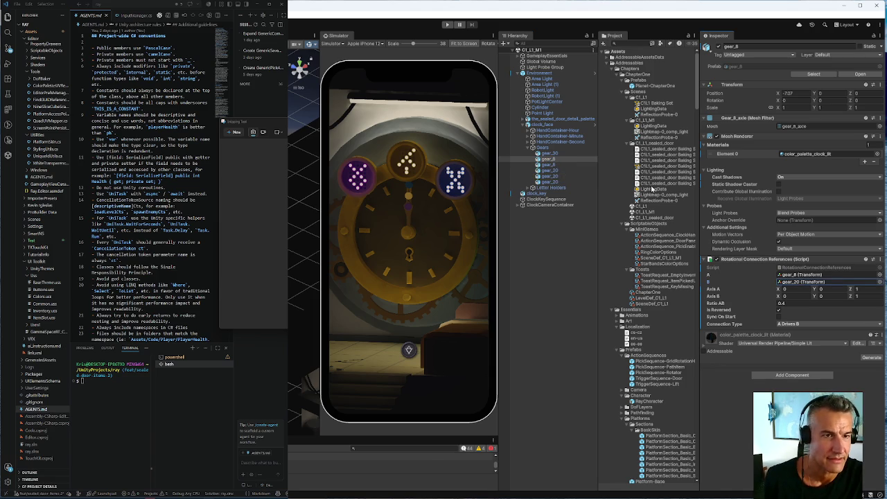
left_click(641, 218)
double_click(642, 218)
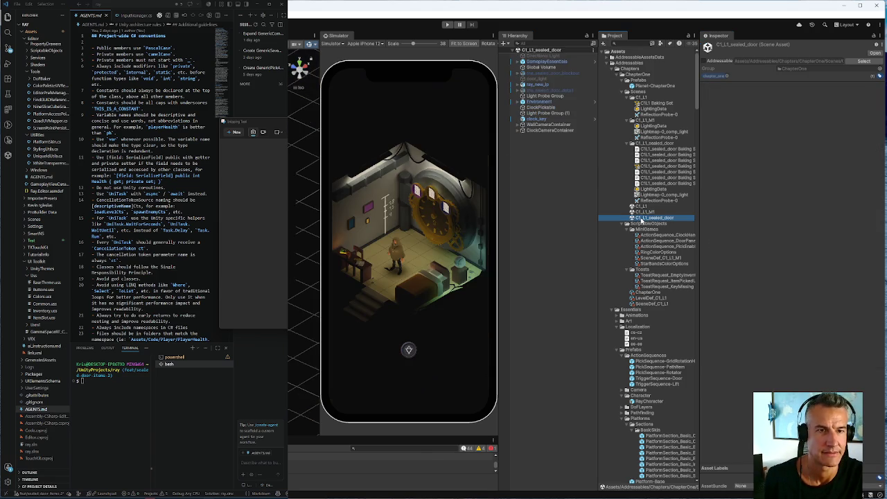
In C1_L1_sealed_door, select gear_8 under Environment > clock_face > Gears and set its B to gear_20.
left_click(522, 102)
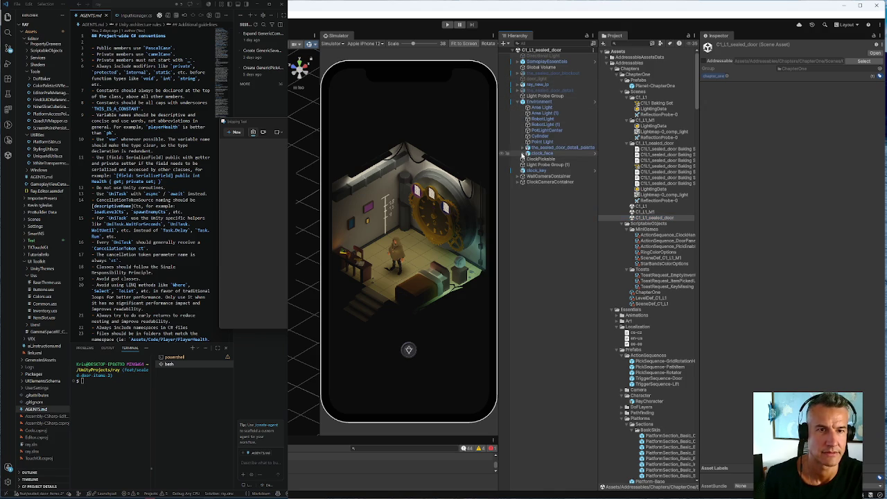
left_click(528, 154)
left_click(528, 176)
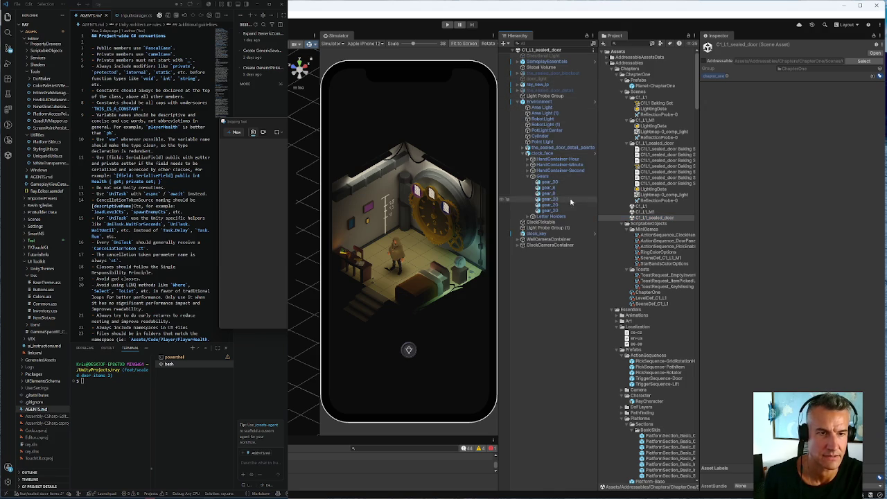
left_click(548, 187)
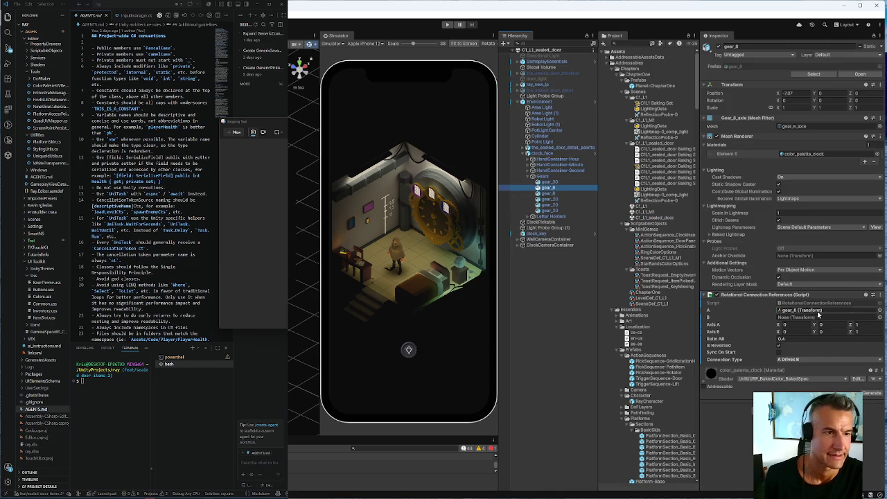
left_click_drag(554, 205, 804, 316)
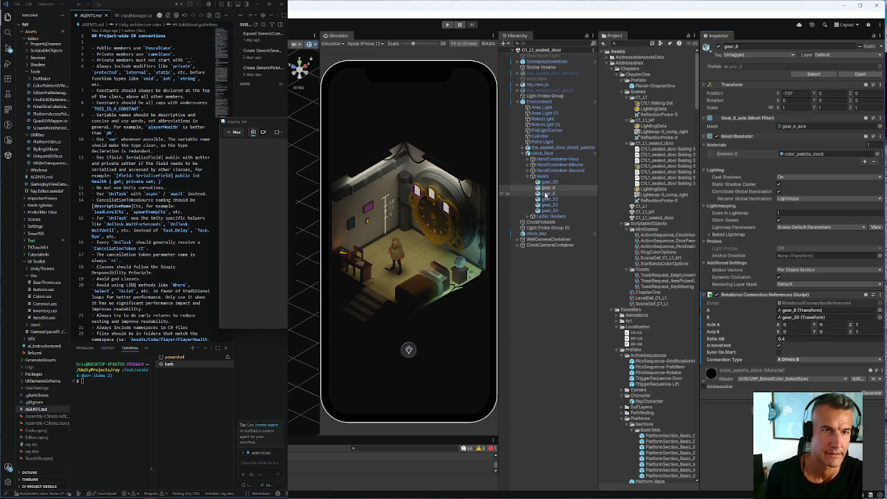
left_click(648, 211)
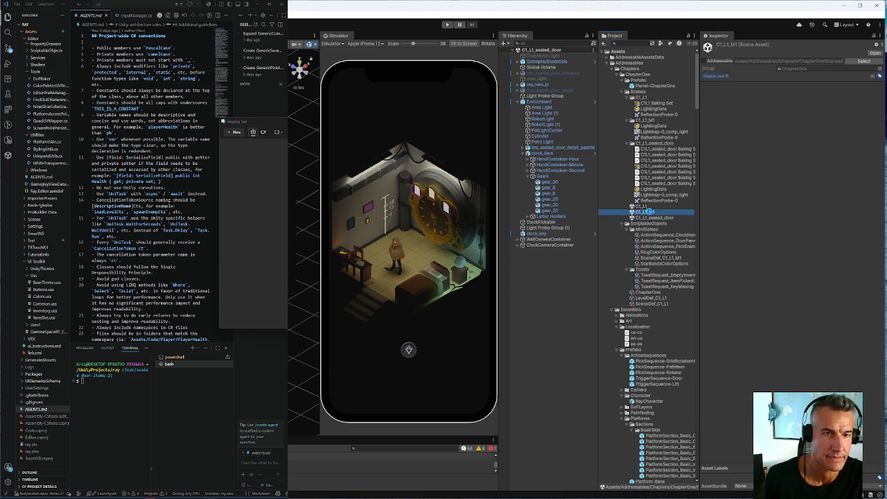
Open the C1_L1_M1 scene and select gear_8 under Environment > clock_face > Gears.
double_click(649, 212)
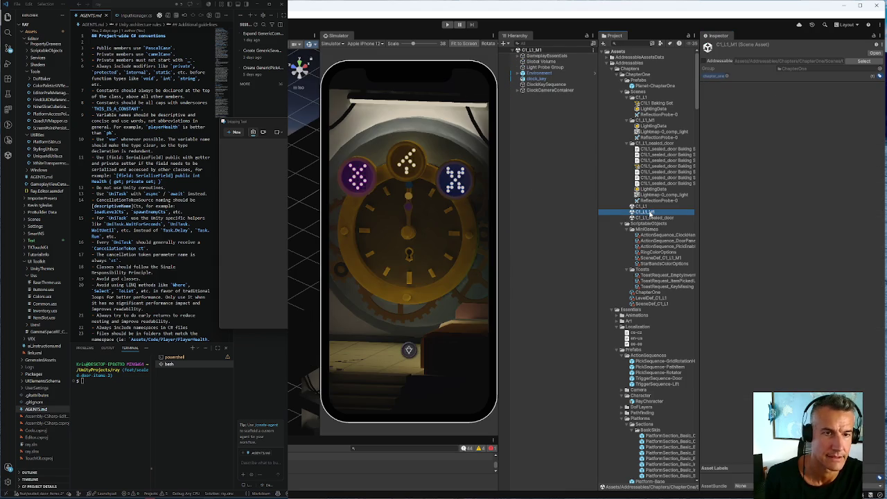
left_click(522, 72)
left_click(523, 124)
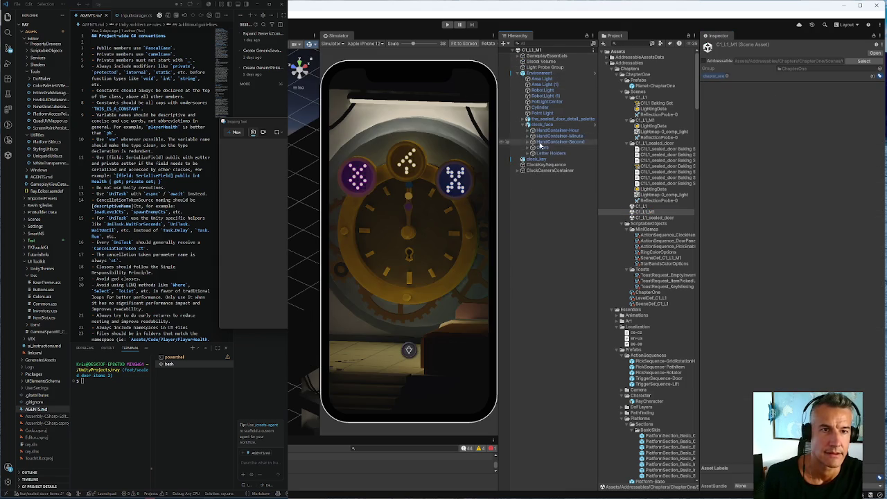
left_click(528, 146)
left_click(544, 165)
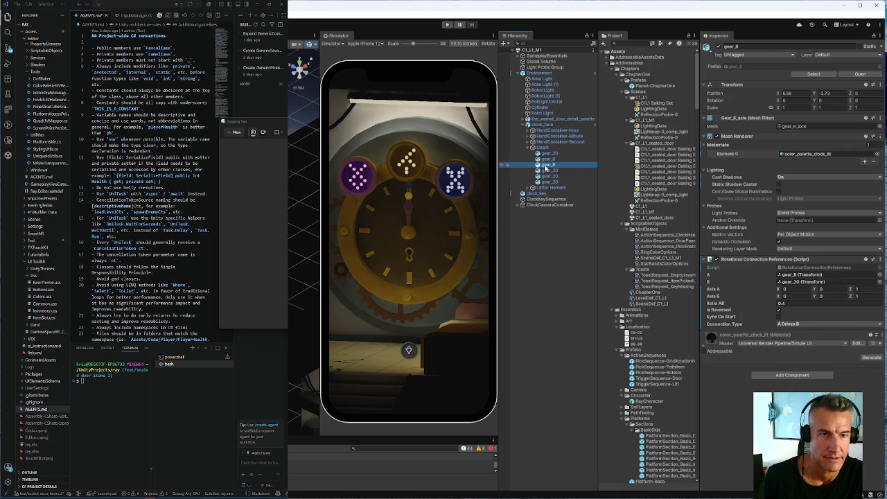
Check gear_8's A and B gears and copy its Rotational Connection References component.
left_click(800, 275)
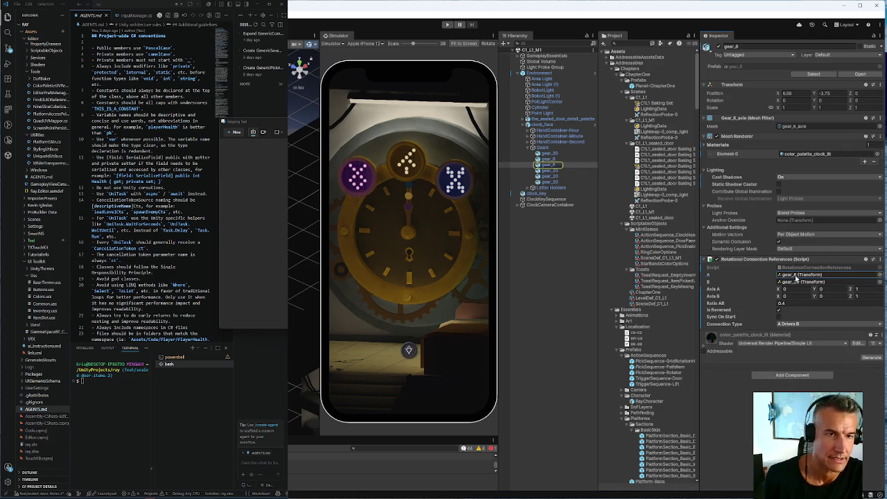
left_click(795, 282)
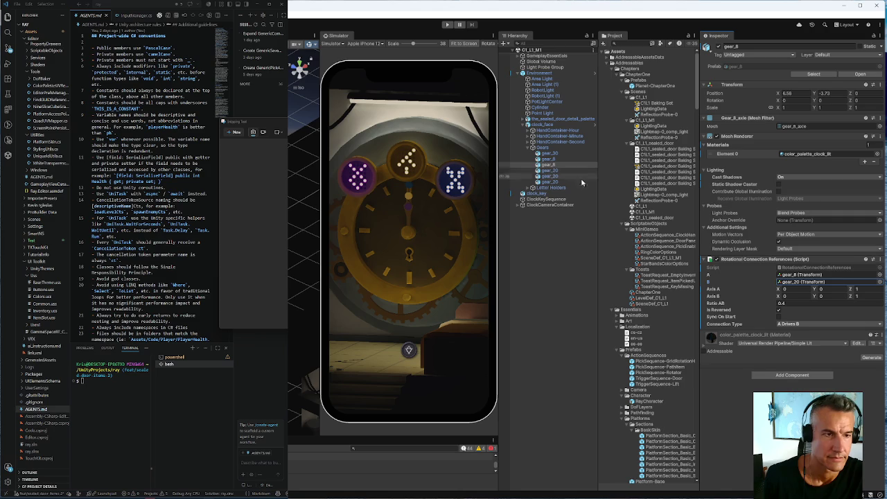
left_click(879, 259)
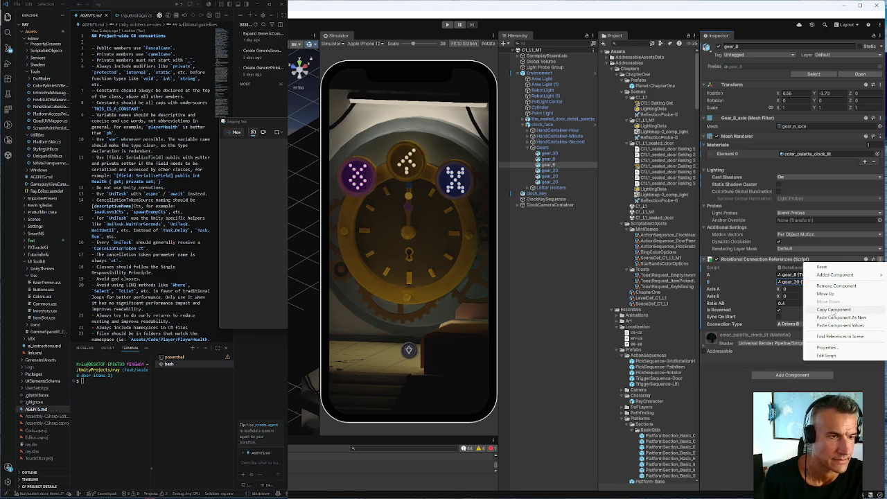
left_click(780, 282)
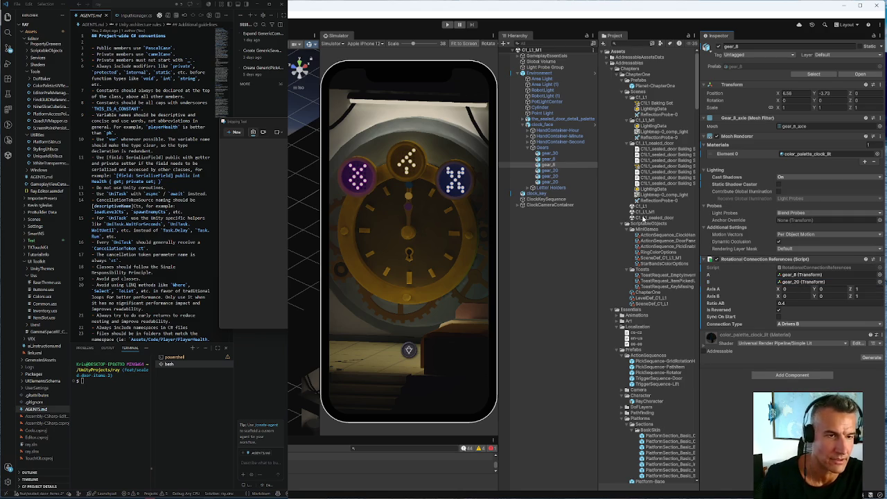
double_click(643, 217)
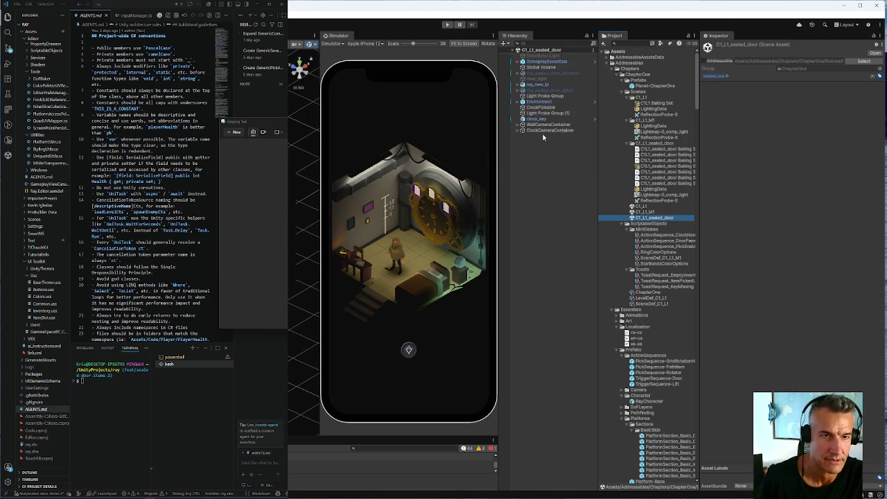
Paste the copied Rotational Connection References as a new component on the sealed-door scene's gear_8.
left_click(522, 102)
left_click(525, 154)
left_click(528, 176)
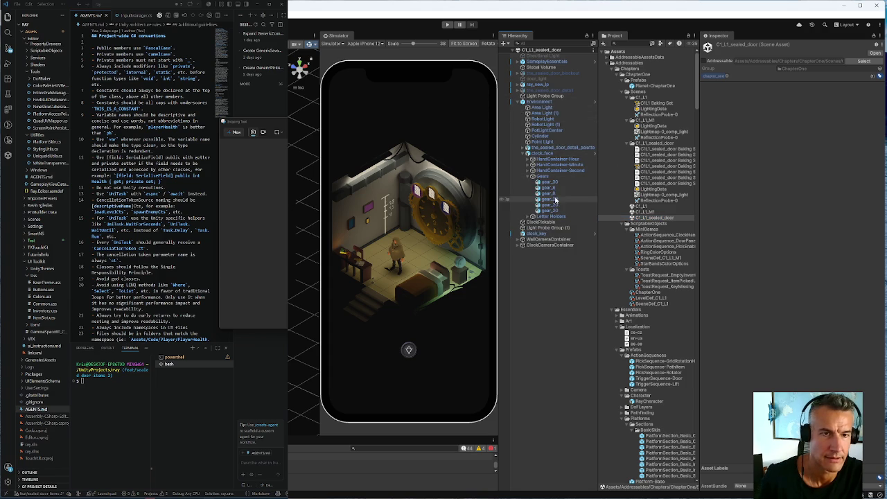
left_click(547, 193)
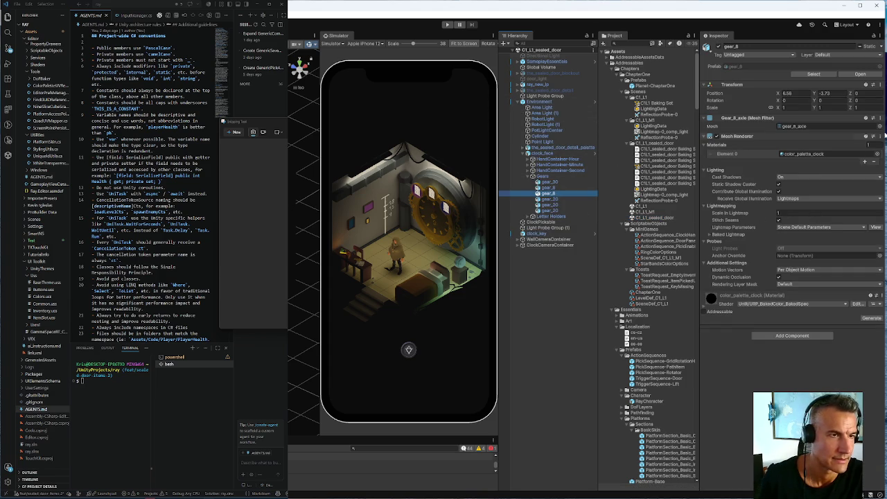
left_click(880, 138)
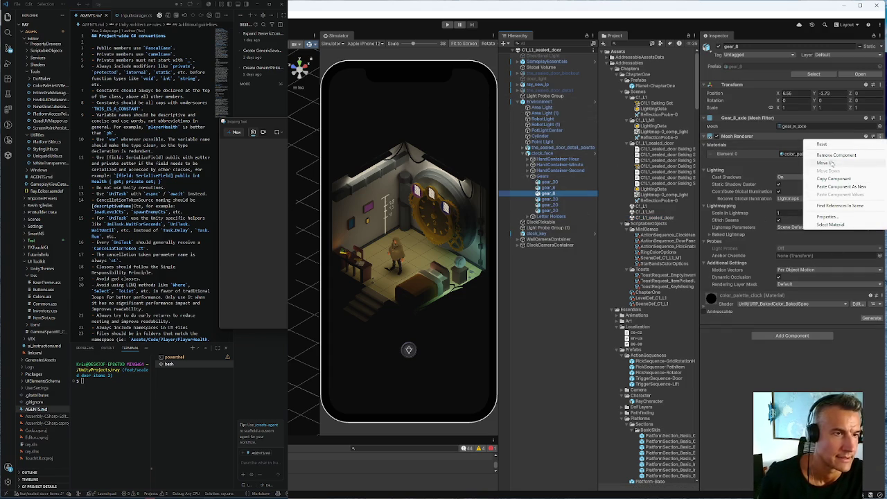
left_click(835, 186)
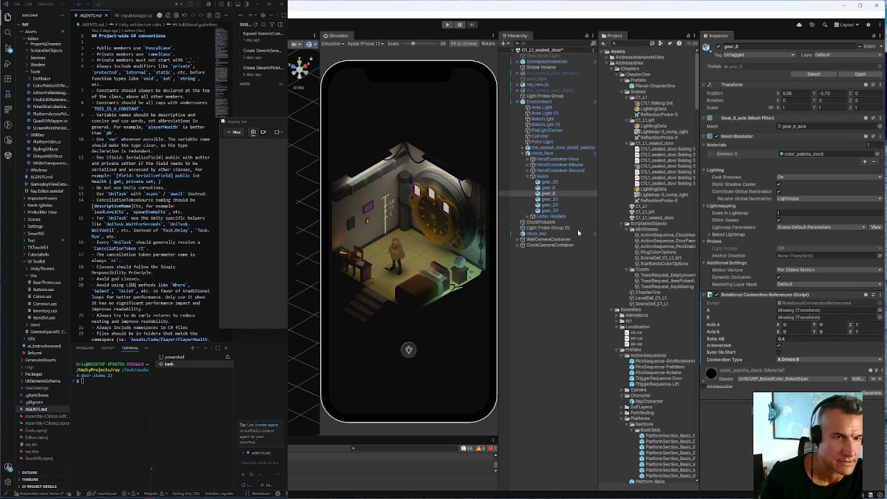
Set the pasted component's A to gear_8 and B to gear_20.
left_click_drag(555, 187, 814, 310)
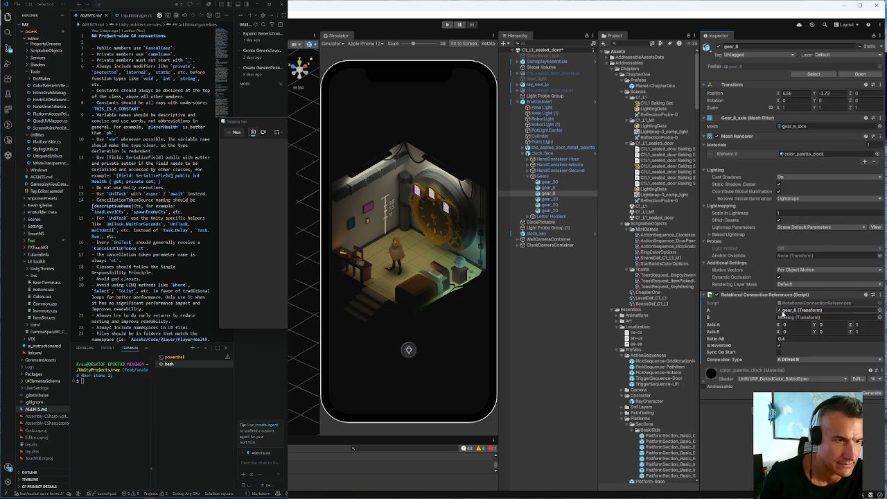
left_click_drag(554, 205, 785, 319)
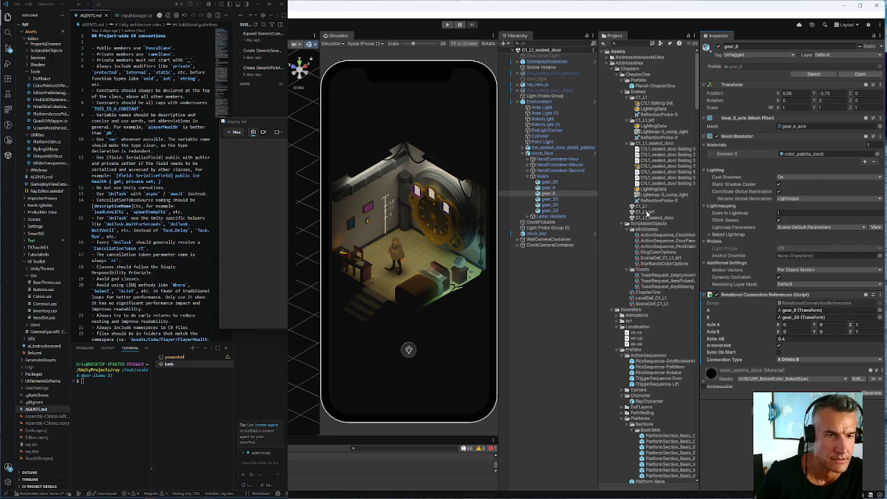
double_click(644, 212)
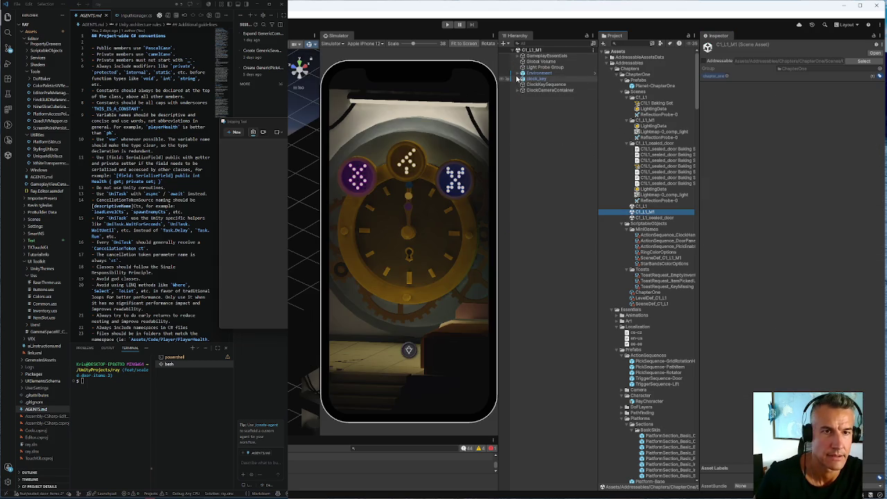
Expand to Gears in C1_L1_M1 and select the first of the two gear_20 objects.
left_click(520, 73)
left_click(526, 125)
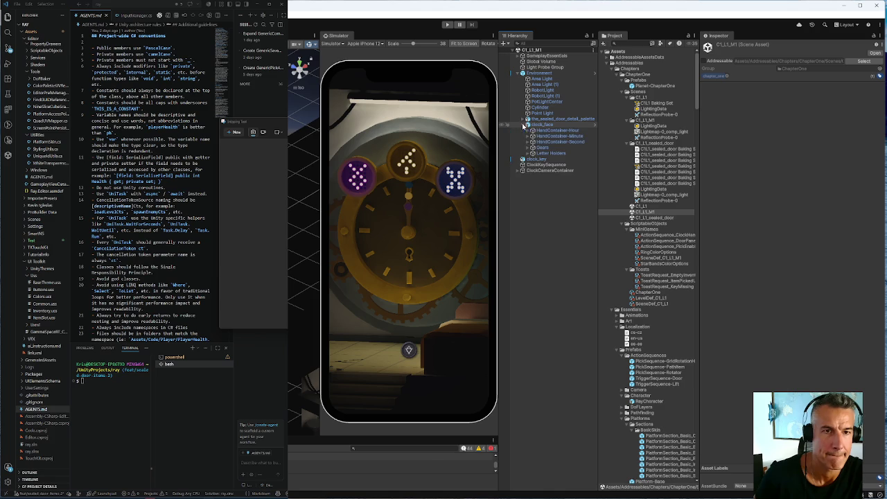
left_click(529, 148)
left_click(547, 170)
left_click(547, 176)
left_click(548, 182)
left_click(547, 176)
left_click(546, 171)
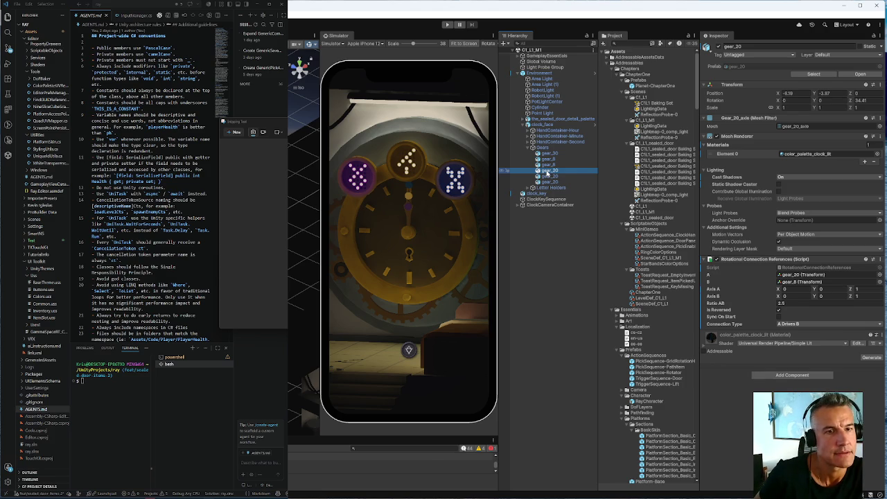
Confirm gear_20's references (A gear_20, B gear_8) and copy its Rotational Connection References component.
left_click(793, 276)
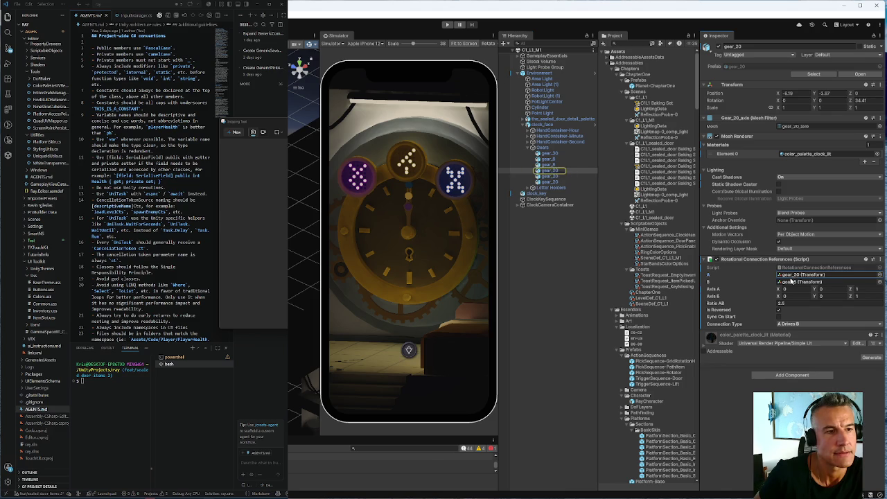
left_click(792, 283)
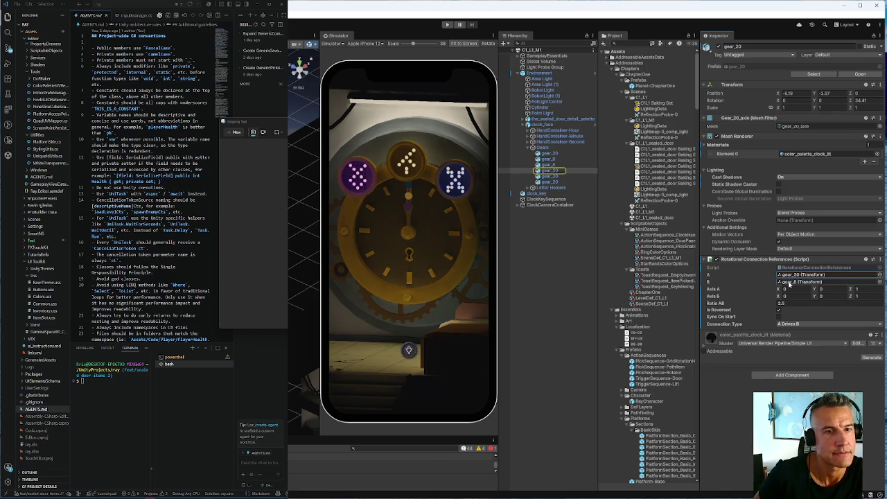
left_click(788, 283)
left_click(788, 283)
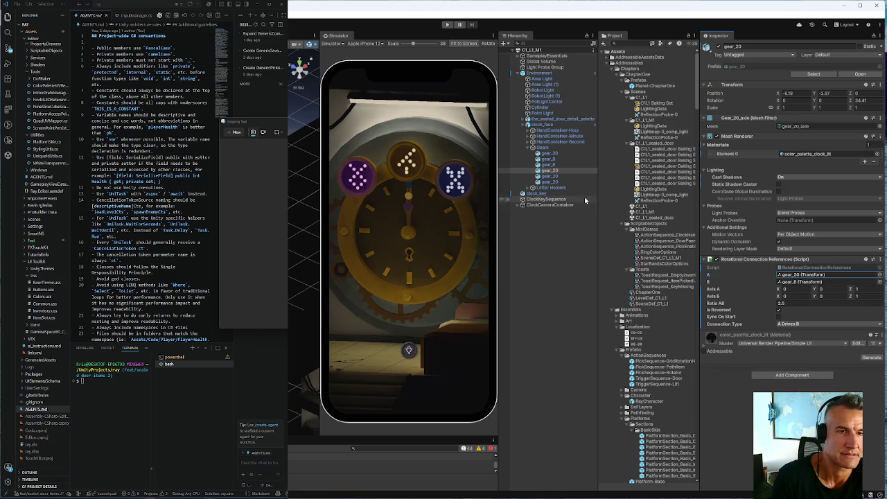
left_click(880, 262)
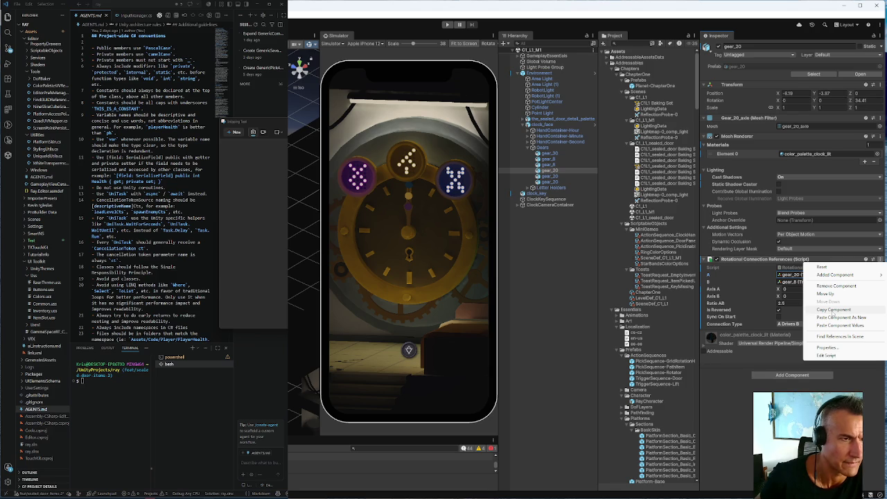
left_click(833, 313)
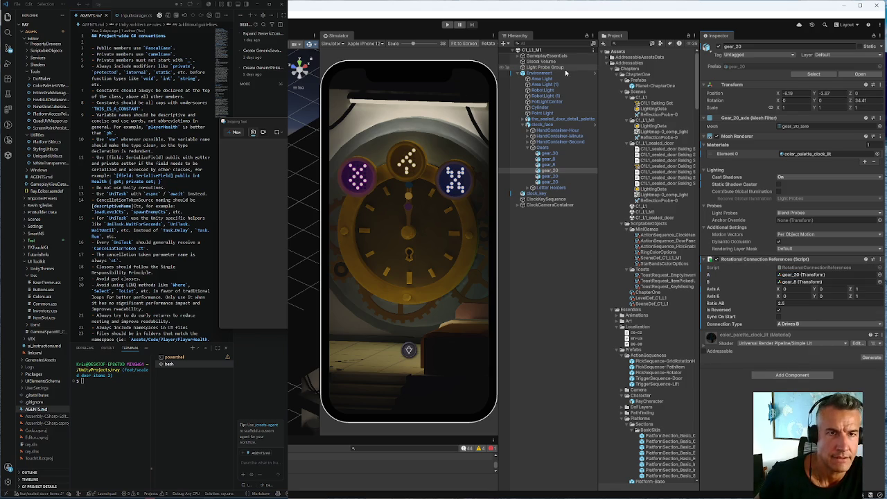
Open C1_L1_sealed_door and select gear_20 under Environment > clock_face > Gears.
left_click(649, 218)
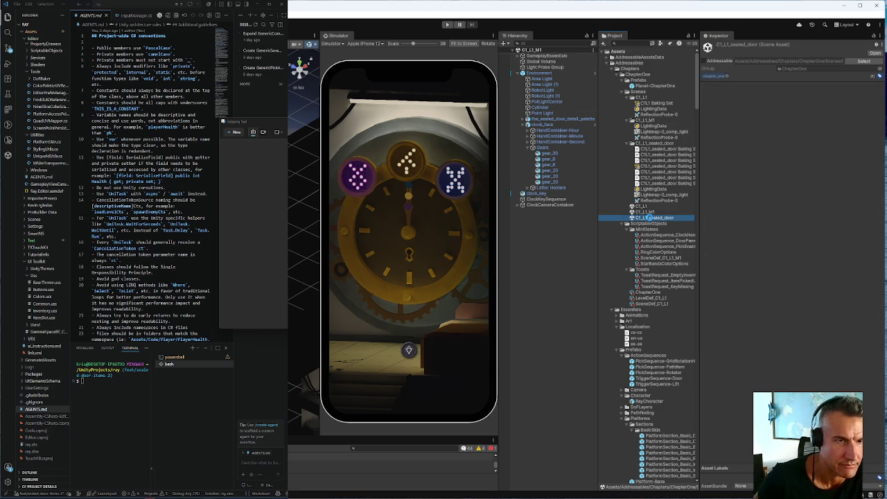
double_click(650, 217)
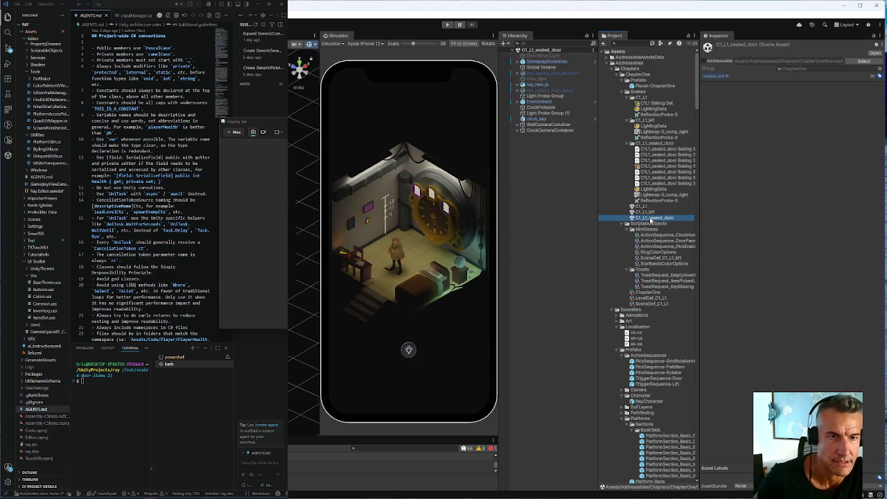
left_click(522, 102)
left_click(527, 153)
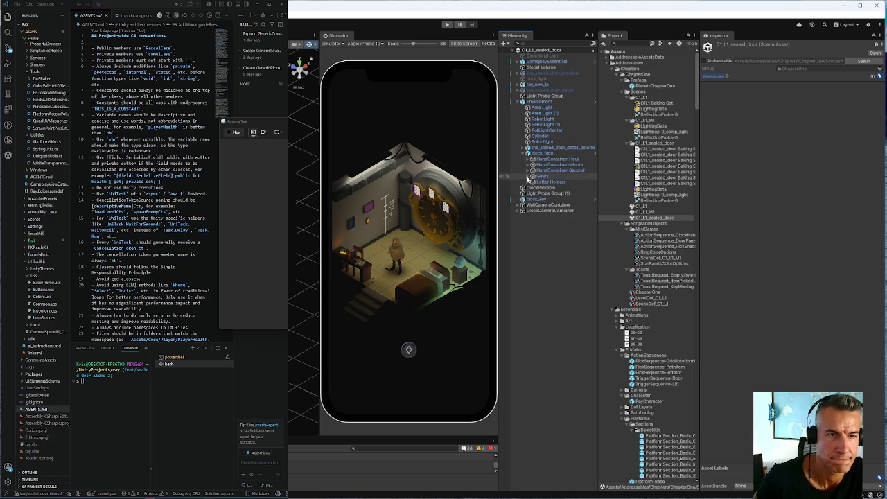
left_click(532, 176)
left_click(547, 199)
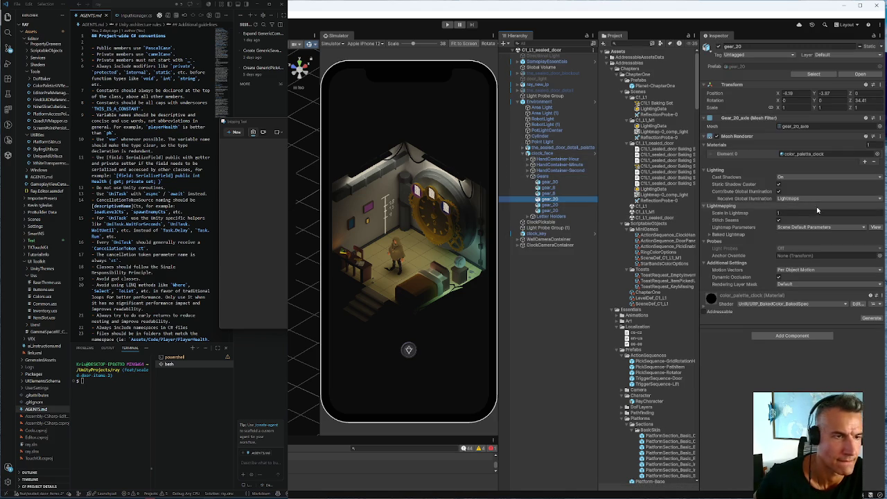
Paste the copied component onto gear_20 with A set to gear_20 and B to gear_8.
right_click(808, 138)
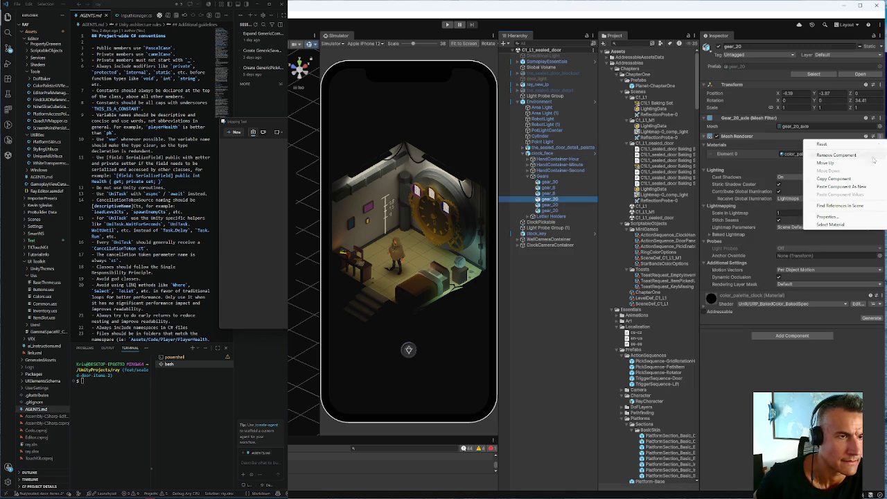
left_click(832, 187)
mouse_move(547, 200)
left_mouse_down()
mouse_move(769, 273)
mouse_move(807, 309)
left_mouse_up()
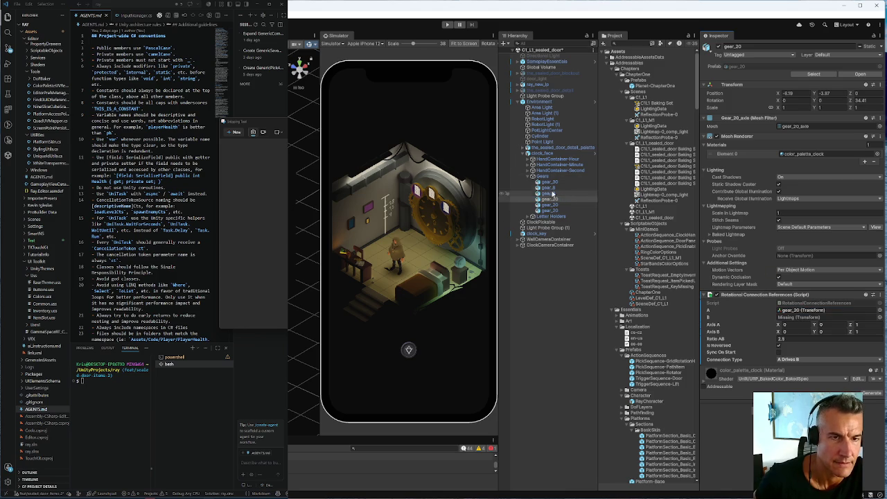
left_click_drag(550, 188, 788, 318)
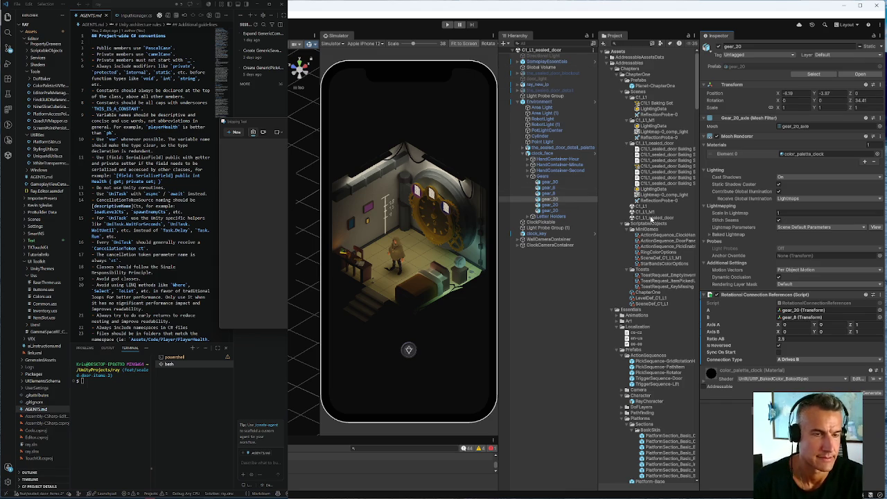
left_click(651, 218)
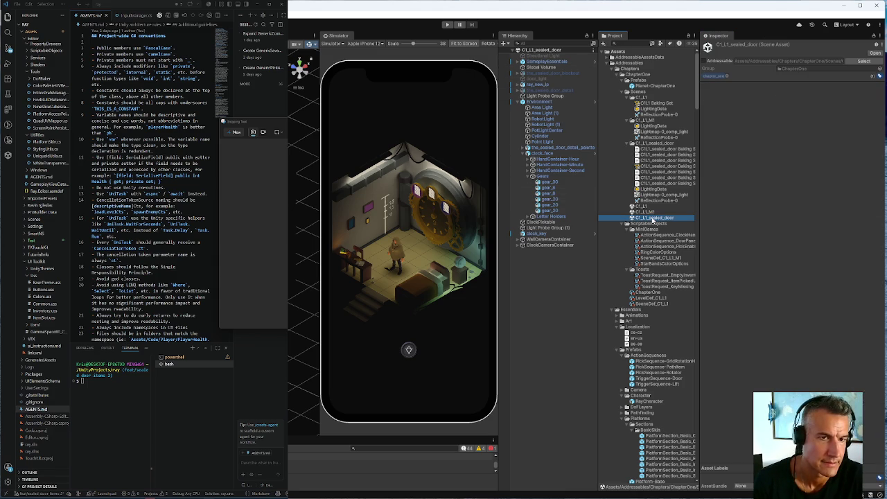
Expand the clock's Gears and verify gear_20's B reference points to gear_8.
left_click(522, 102)
left_click(528, 153)
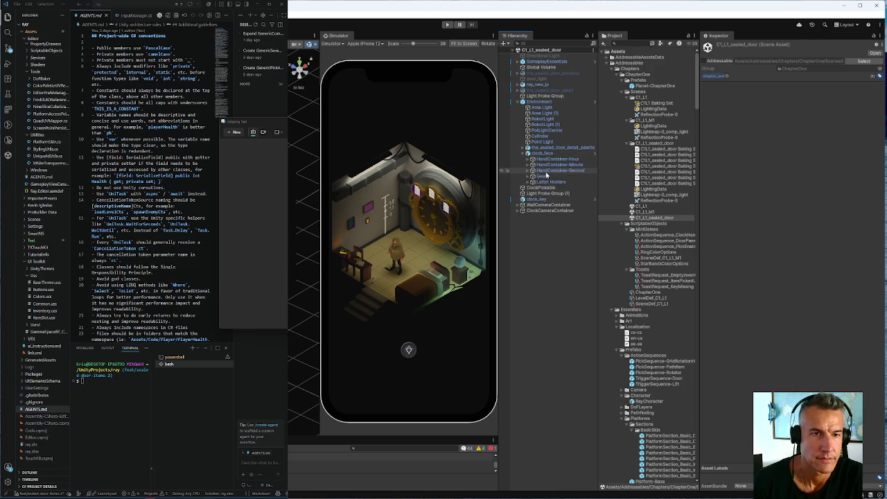
left_click(532, 176)
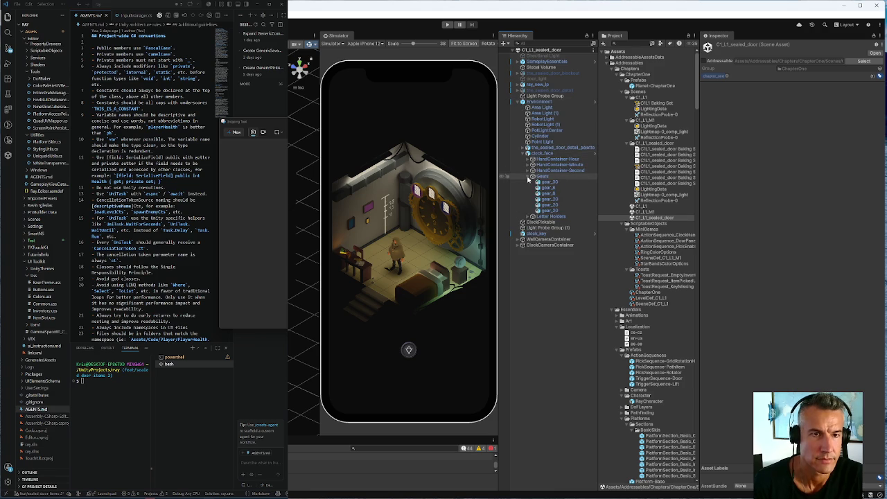
left_click(548, 211)
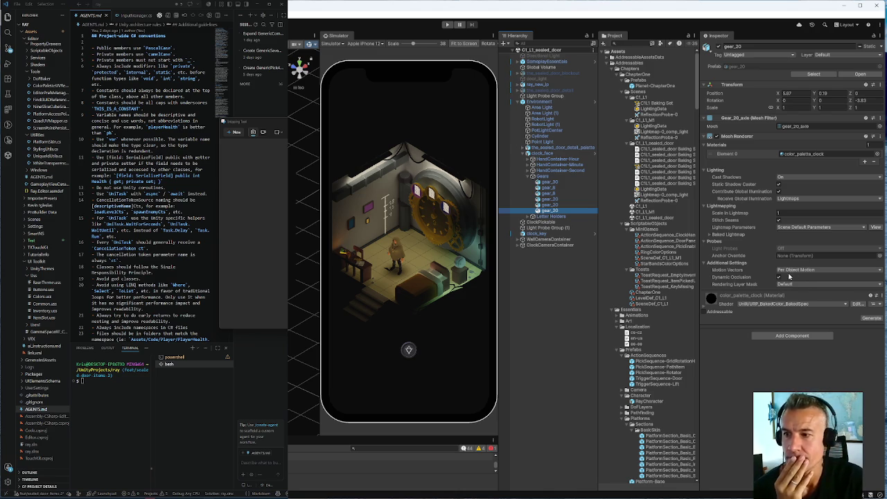
left_click(547, 199)
left_click(801, 317)
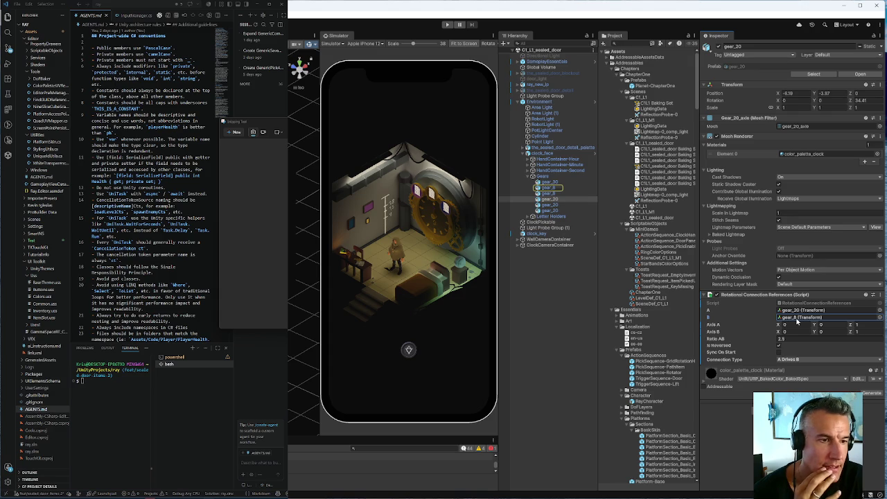
left_click(548, 206)
key("ctrl+d")
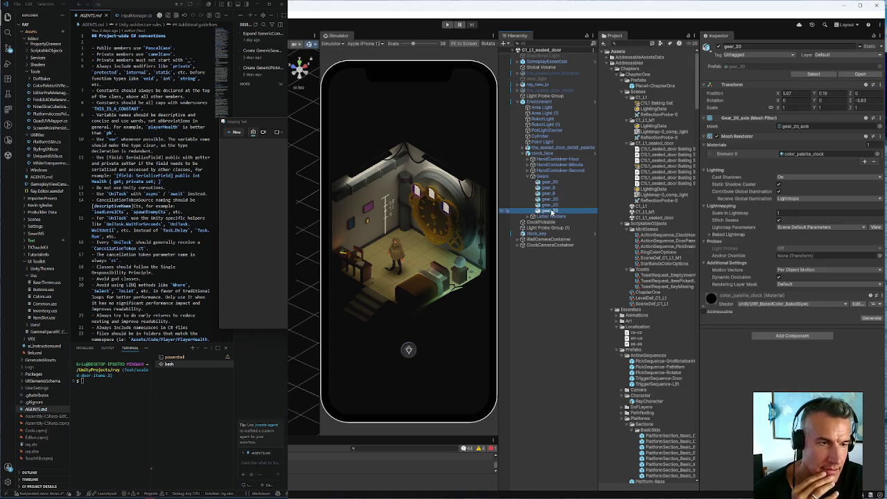
Compare the two gear_20 entries and step up through gear_30 and gear_8.
left_click(549, 205)
left_click(549, 210)
left_click(549, 205)
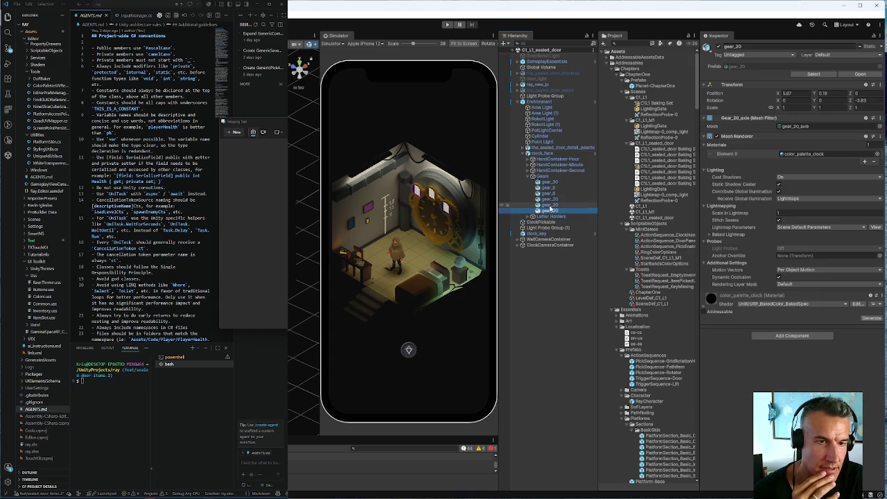
left_click(549, 199)
left_click(549, 193)
left_click(549, 188)
left_click(550, 183)
left_click(548, 176)
left_click(548, 182)
left_click(548, 193)
left_click(529, 217)
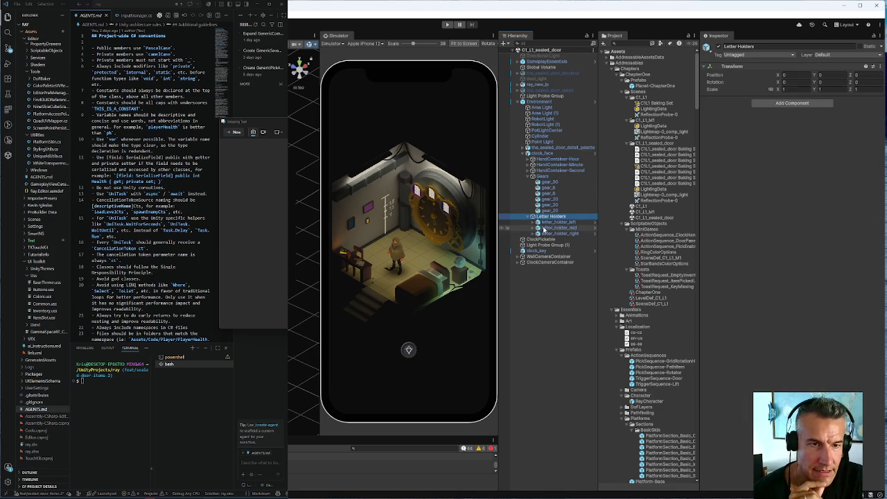
Expand letter_holder_left, mid and right, inspecting each BulbDisplay and the right holder's Glow.
left_click(547, 221)
left_click(547, 229)
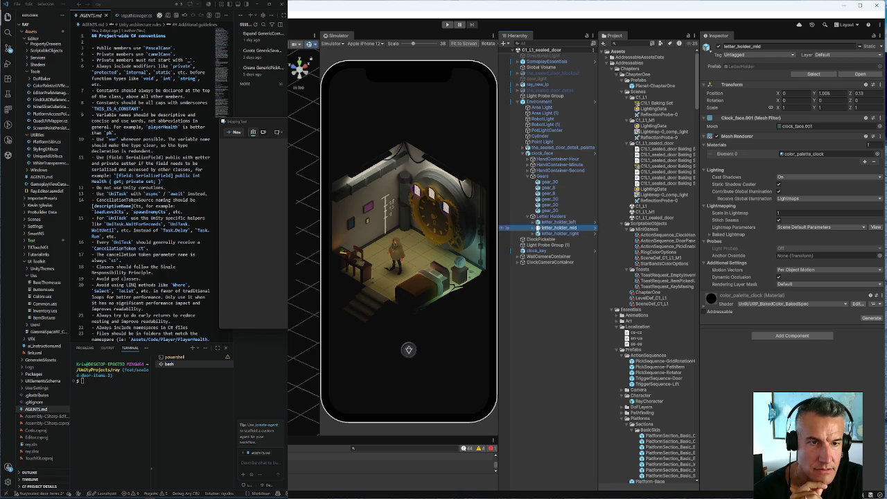
left_click(532, 223)
left_click(548, 228)
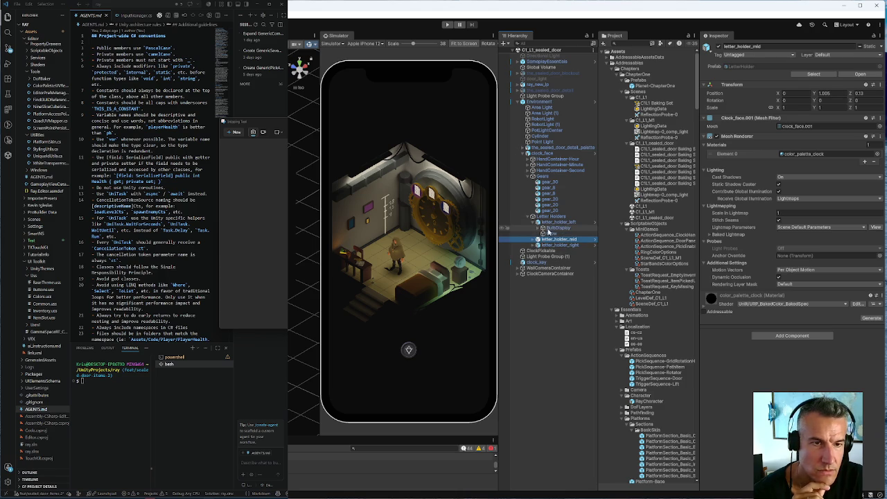
left_click(533, 239)
left_click(554, 245)
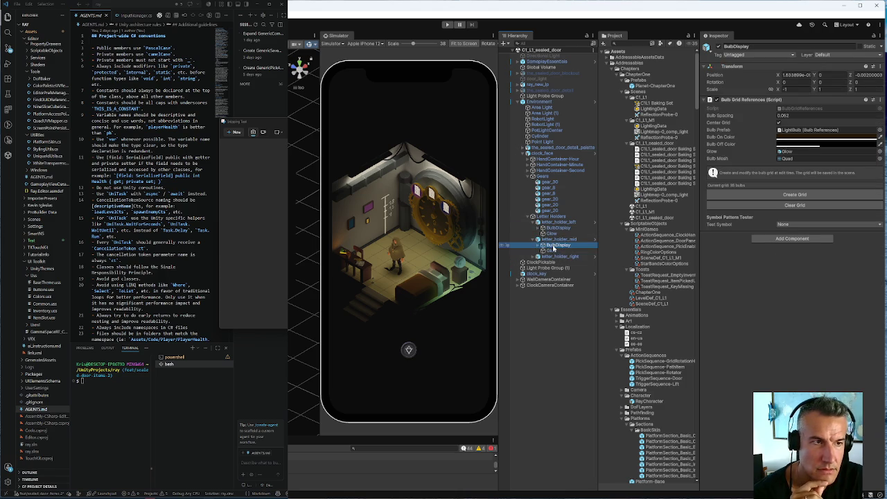
left_click(538, 257)
left_click(554, 262)
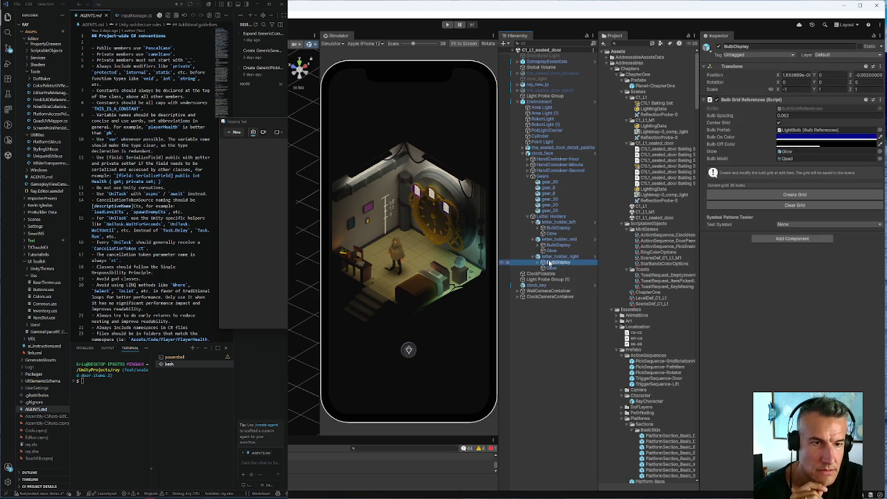
left_click(551, 267)
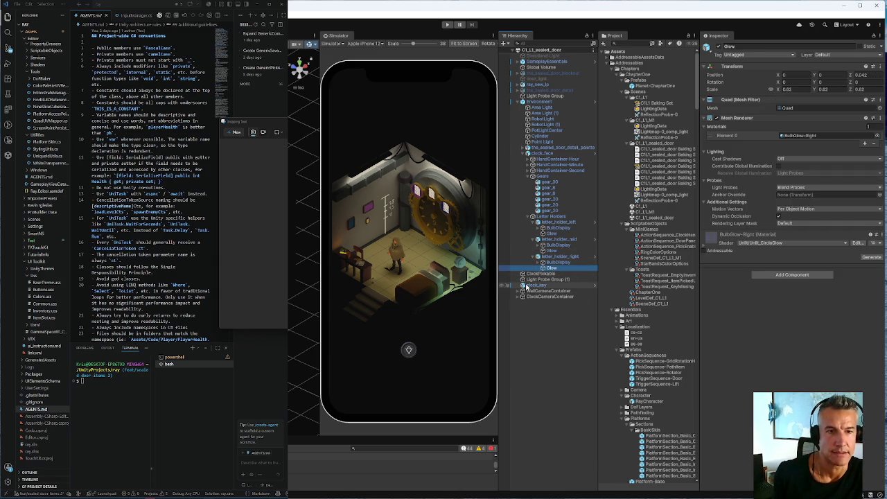
left_click(554, 154)
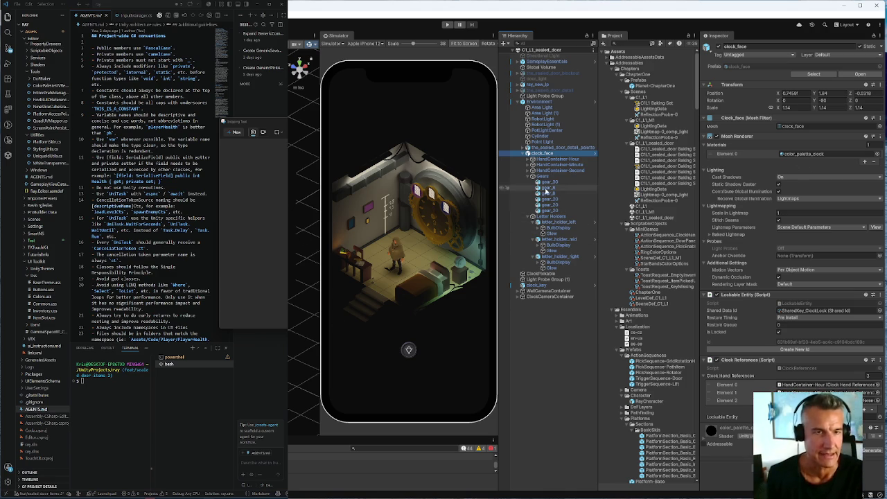
Reselect Environment and clock_face, then open the C1_L1_M1 scene asset.
left_click(535, 102)
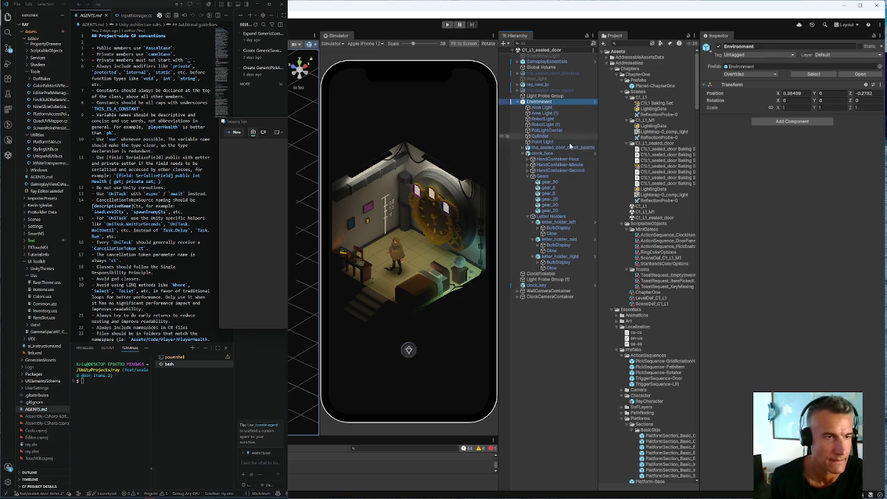
left_click(547, 153)
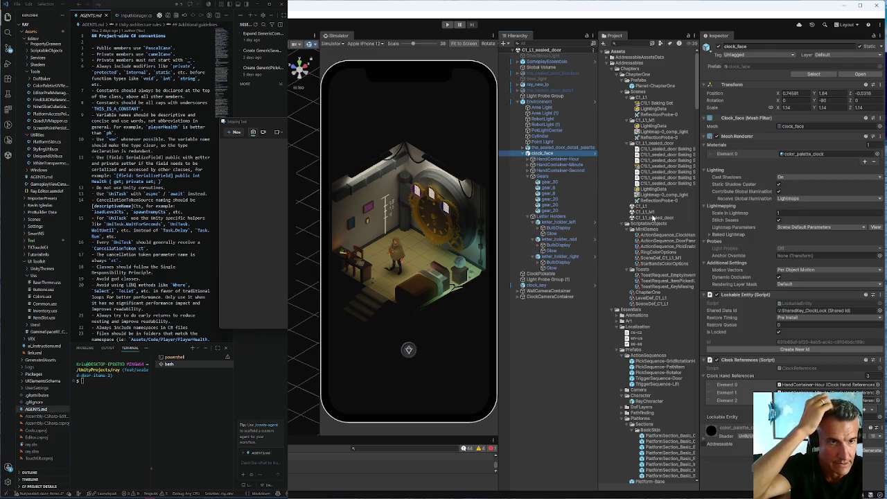
left_click(651, 217)
left_click(649, 212)
double_click(648, 212)
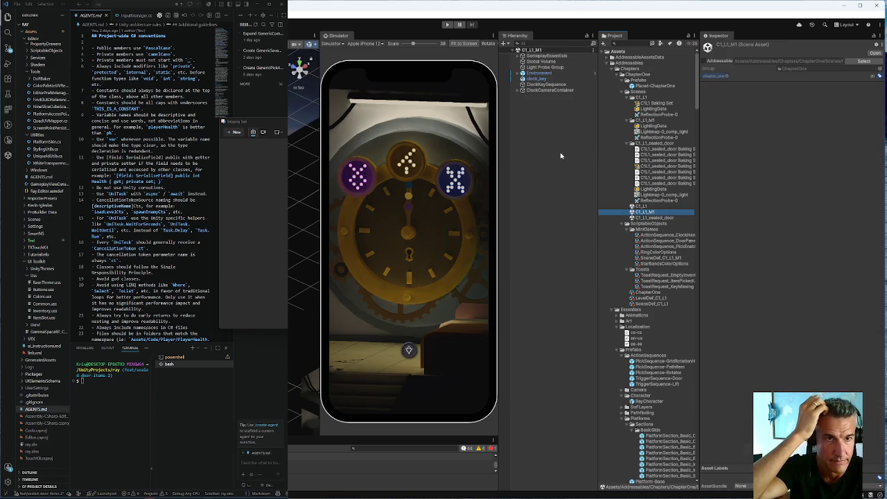
Expand ClockCameraContainer and review ClockKeySequence's Action Data Sequence and Compound Validator components.
left_click(536, 91)
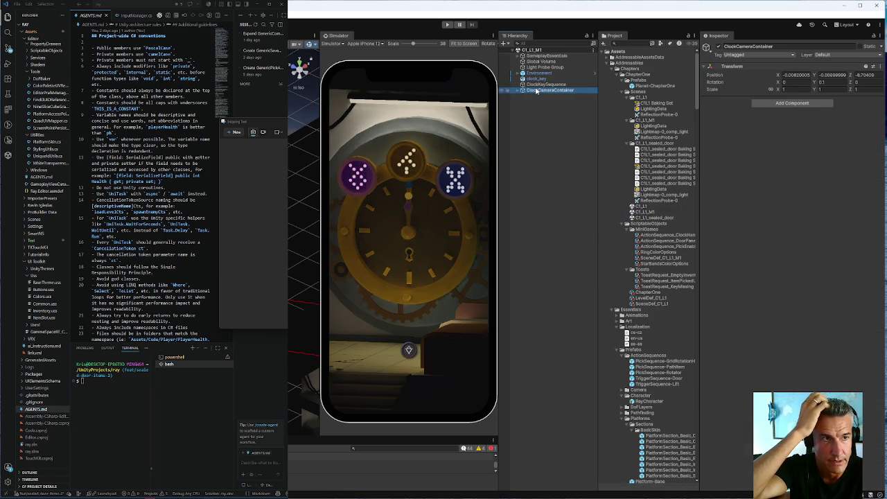
key("Right")
left_click(537, 84)
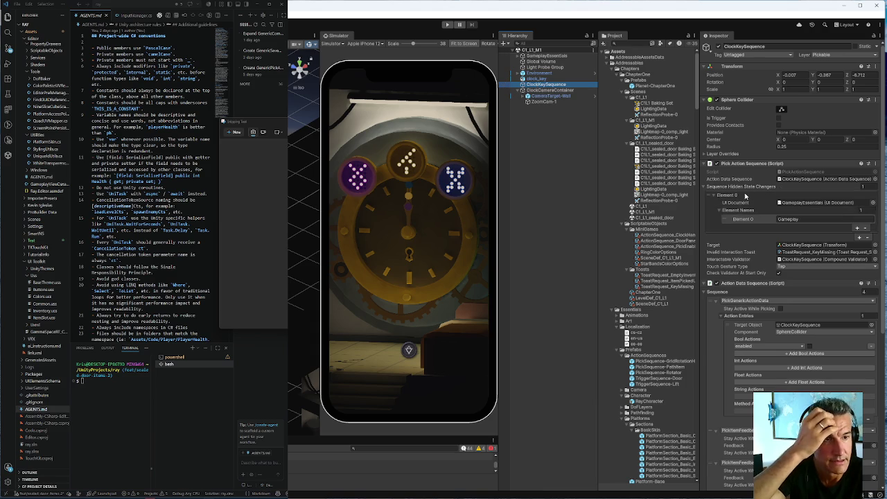
scroll(745, 196, "down", 8)
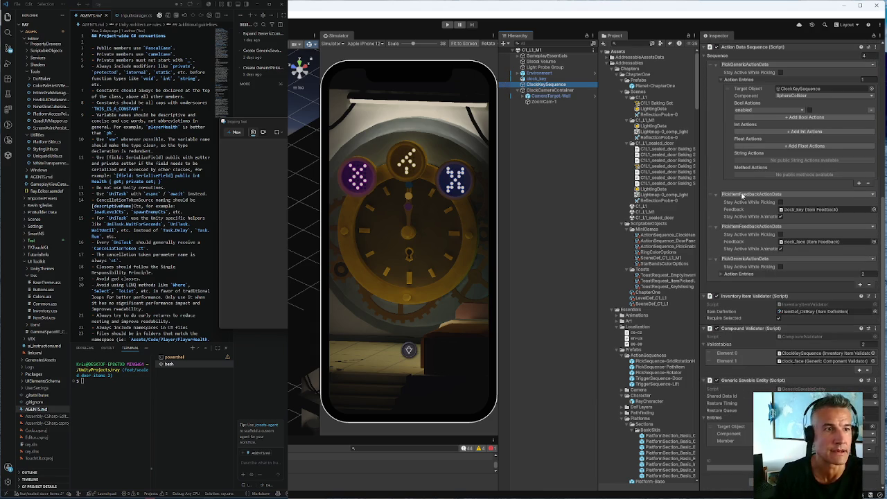
scroll(743, 196, "up", 8)
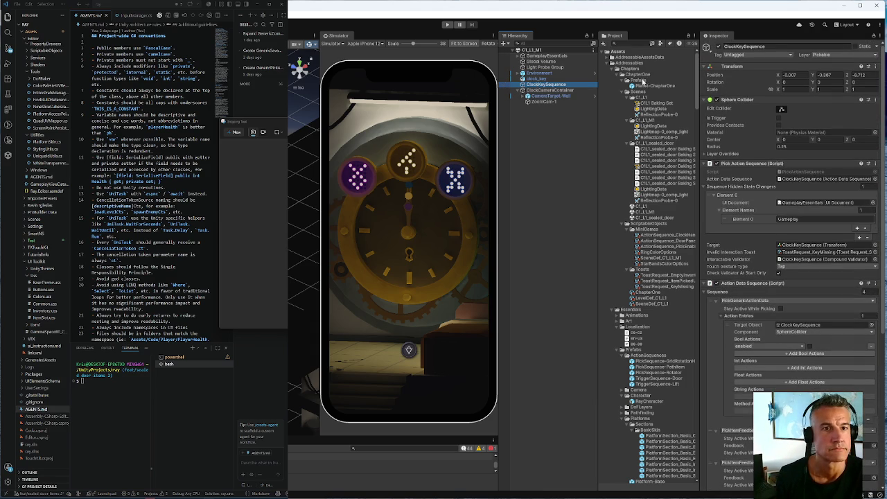